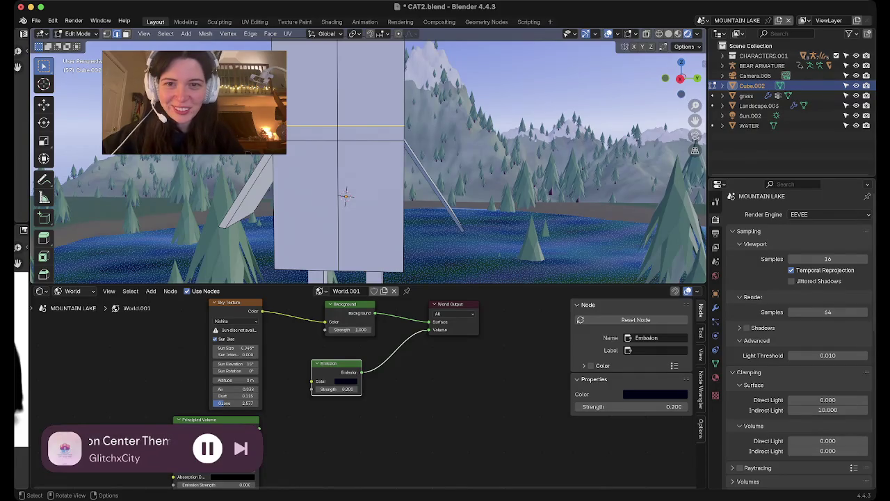
- Scale down the selected edge loop to taper the character's upper body
key(s)
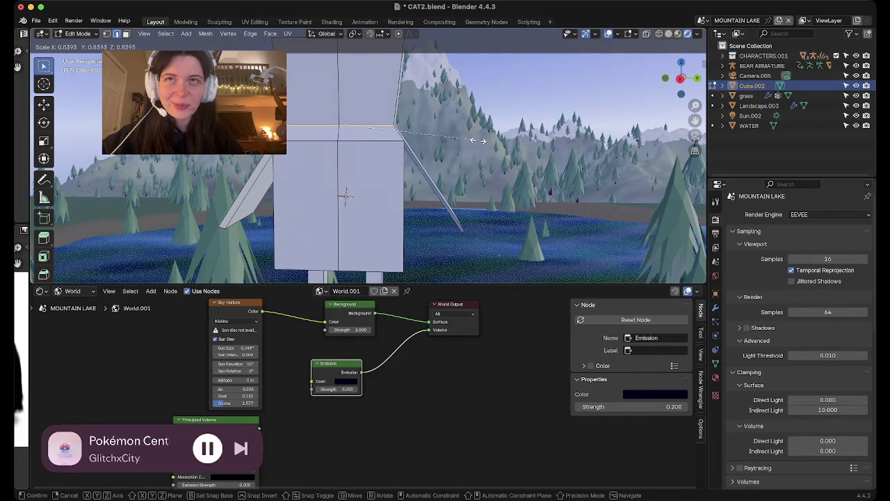
key(Return)
scroll(376, 160, down, 3)
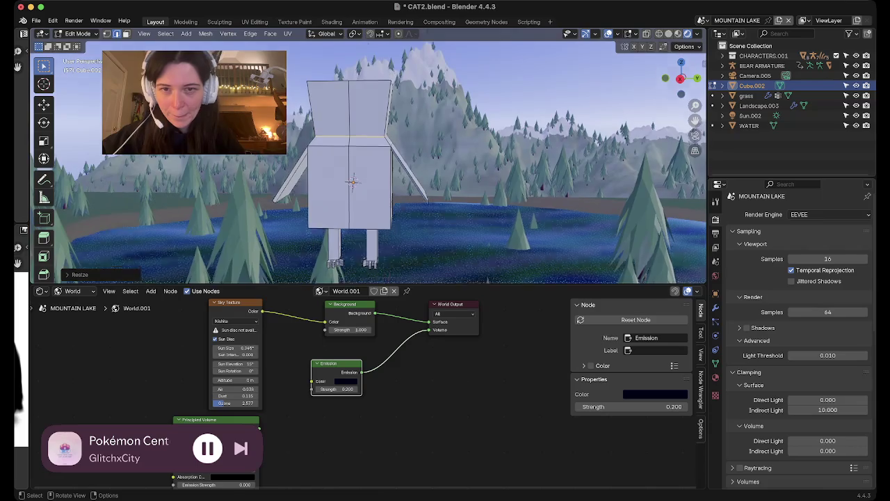
middle_drag(375, 160, 375, 201)
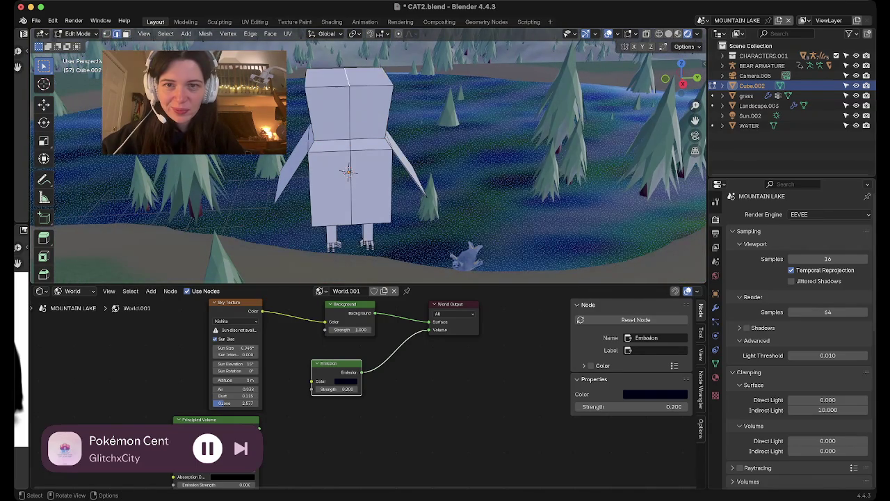
middle_drag(375, 201, 375, 160)
- Raise the top centre vertices along Z into a peak
key(g)
key(z)
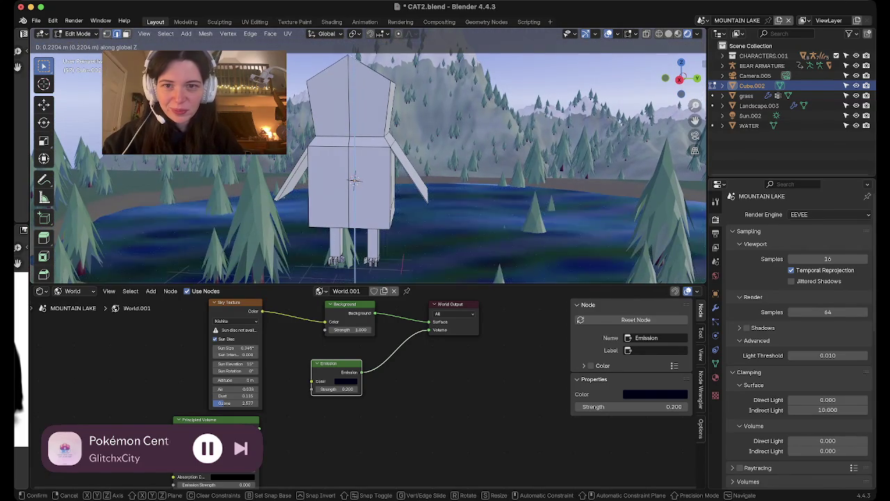
key(Return)
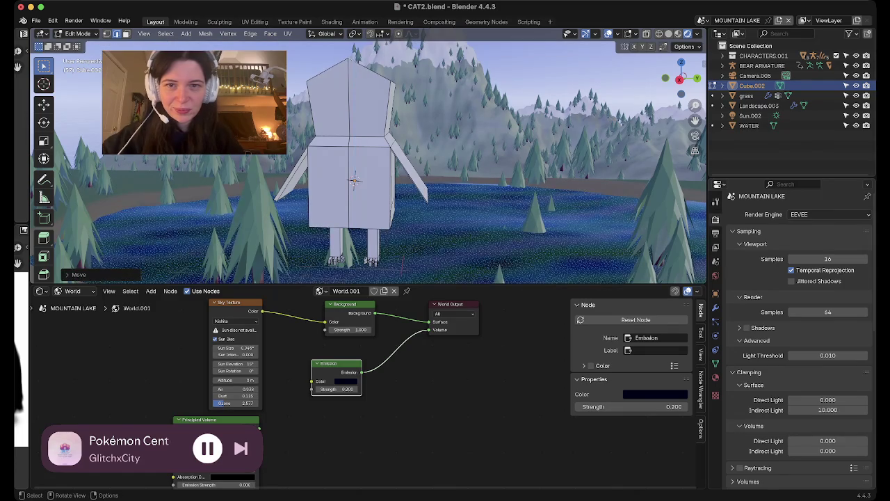
middle_drag(375, 174, 404, 174)
scroll(349, 183, up, 5)
scroll(343, 188, down, 4)
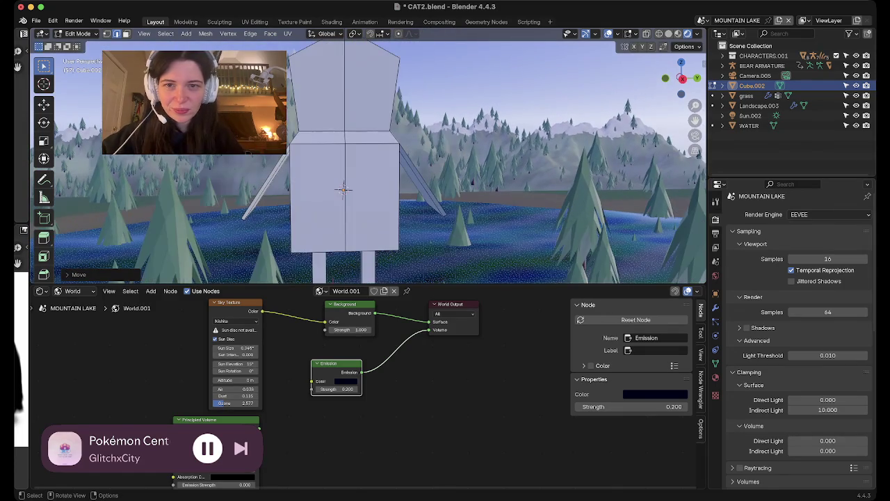
mouse_move(343, 189)
middle_down()
mouse_move(397, 199)
mouse_move(328, 206)
mouse_move(330, 199)
middle_up()
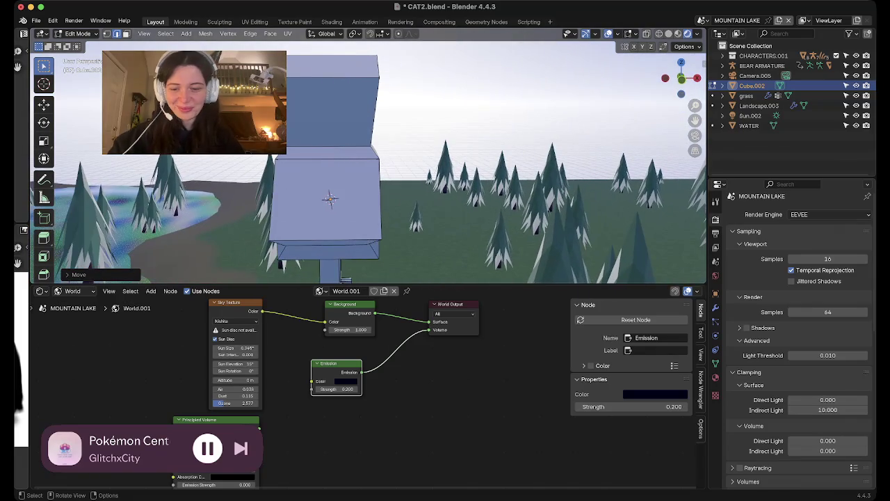
- Select the whole mesh and scale it narrower along the X axis
key(a)
key(s)
key(x)
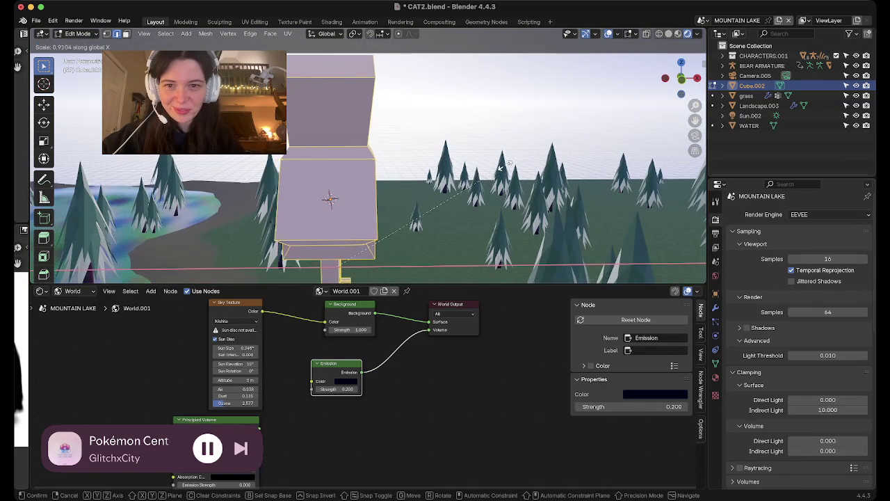
click(448, 180)
mouse_move(448, 179)
middle_down()
mouse_move(390, 185)
mouse_move(407, 230)
mouse_move(407, 195)
mouse_move(379, 198)
mouse_move(390, 198)
middle_up()
scroll(406, 195, down, 5)
scroll(407, 195, down, 3)
scroll(407, 230, up, 4)
scroll(407, 229, up, 4)
- In side view, select the pentagon head face and Subdivide it into a grid
alt+middle_drag(342, 228, 339, 232)
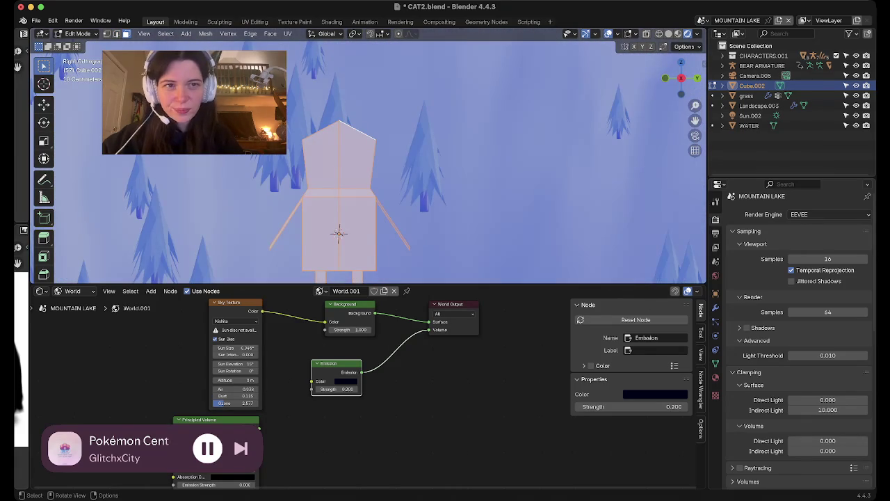
click(339, 149)
right_click(245, 176)
click(237, 183)
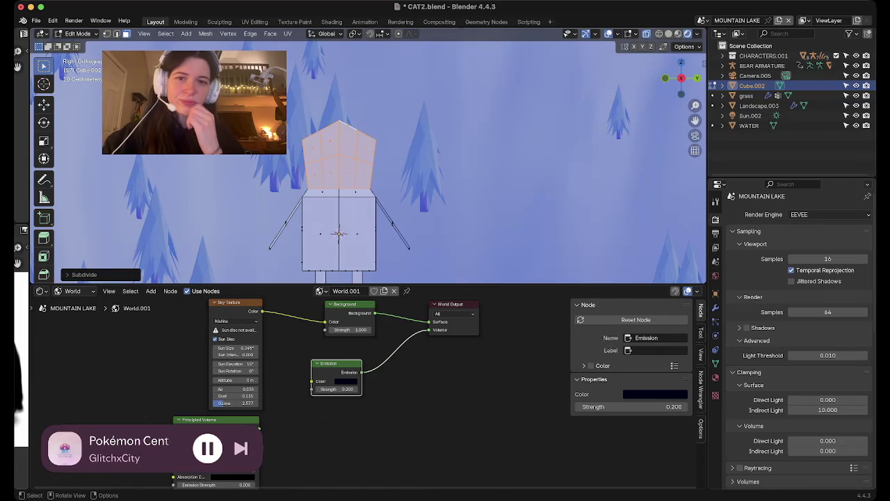
- Switch to vertex select and pick vertices on the head's edge
key(1)
key(alt+a)
click(322, 159)
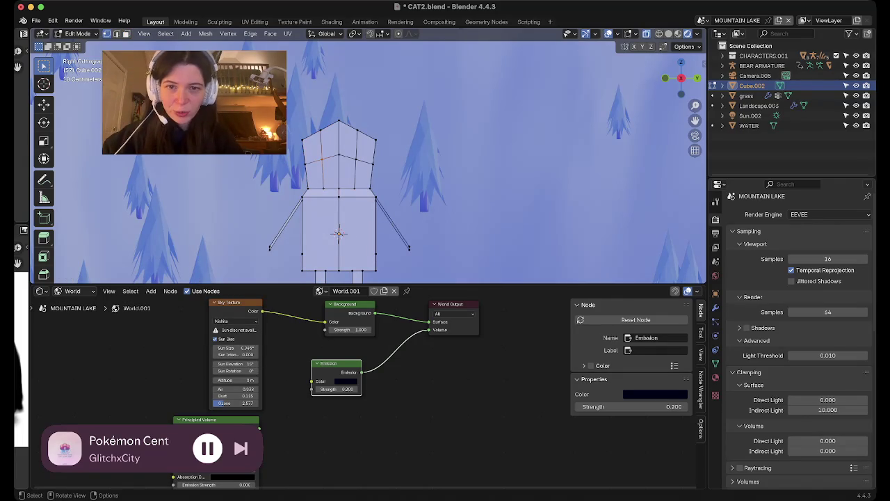
shift+click(355, 159)
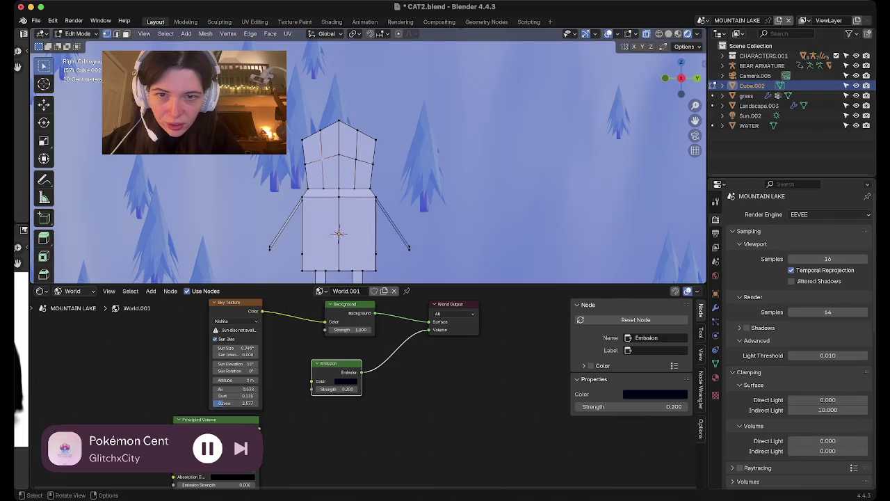
scroll(339, 174, up, 5)
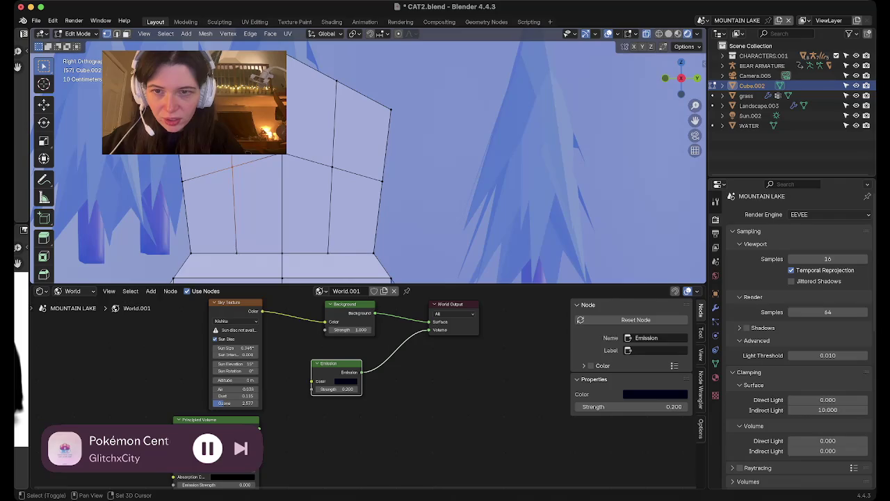
key(alt+a)
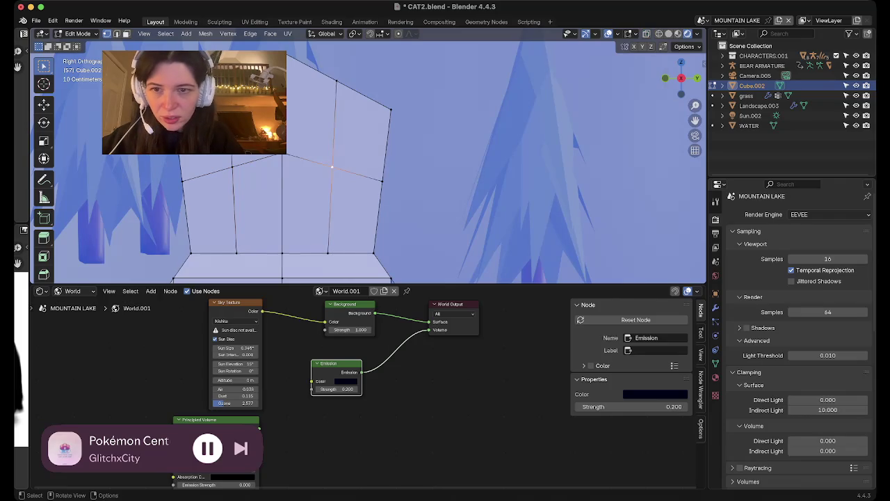
shift+click(282, 167)
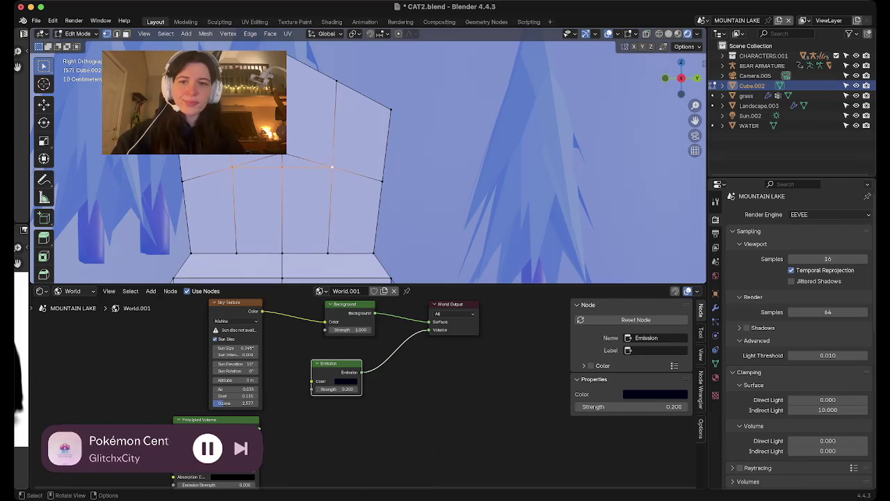
mouse_move(368, 160)
middle_down()
mouse_move(417, 209)
mouse_move(417, 223)
mouse_move(445, 229)
middle_up()
click(681, 67)
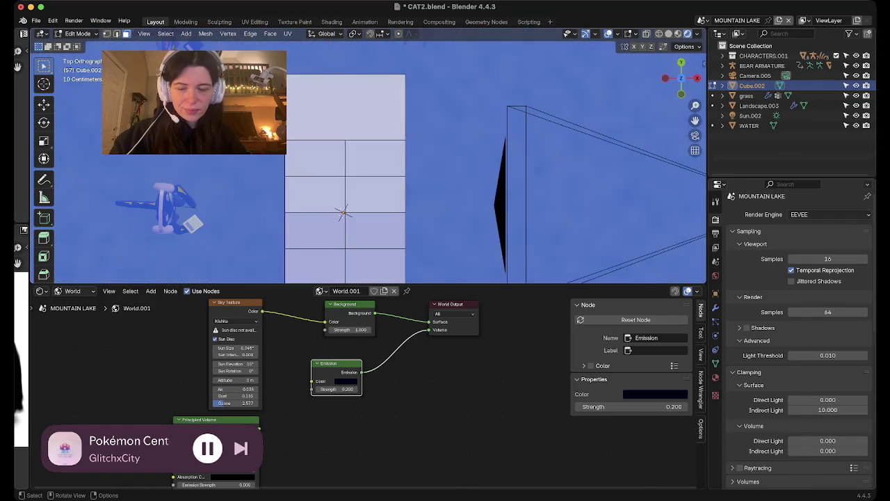
- Extrude a face sideways from the head and subdivide its edges
key(e)
key(Return)
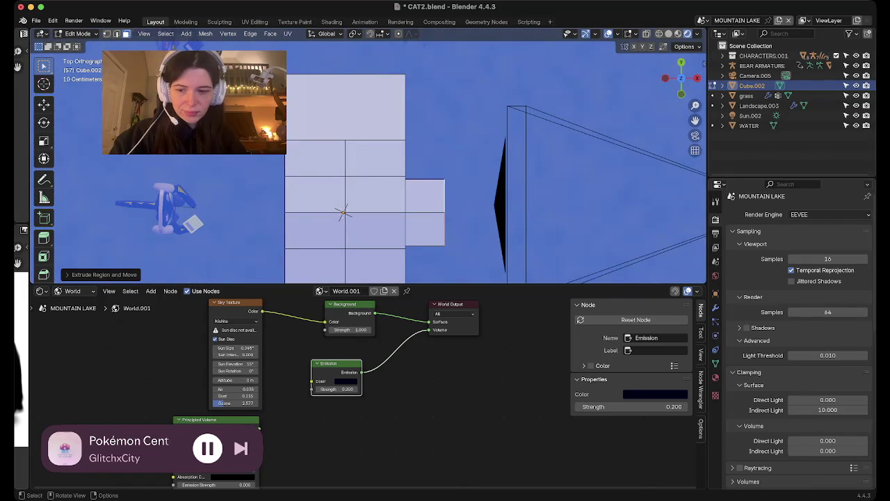
mouse_move(362, 208)
middle_down()
mouse_move(389, 181)
mouse_move(390, 153)
mouse_move(417, 146)
middle_up()
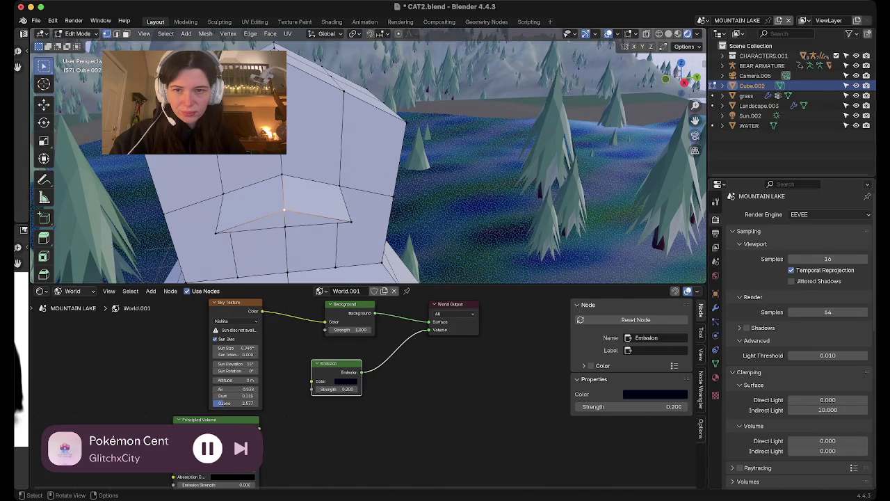
right_click(255, 219)
click(255, 221)
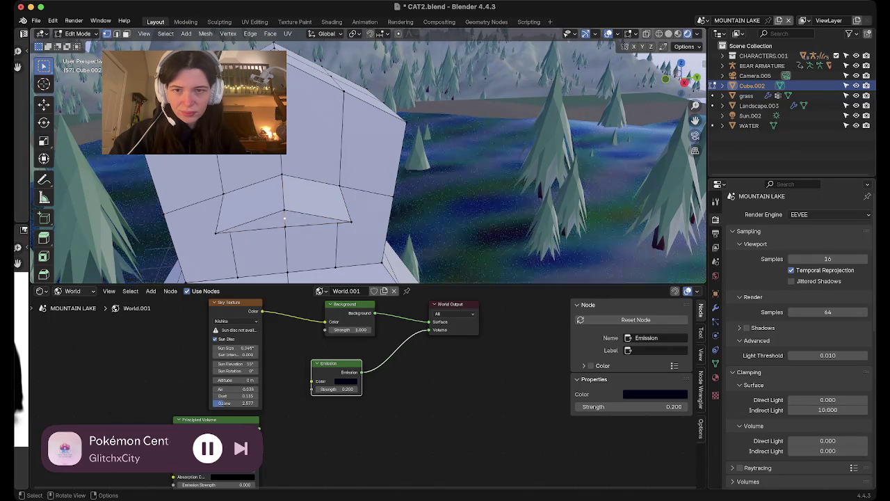
middle_drag(285, 226, 320, 238)
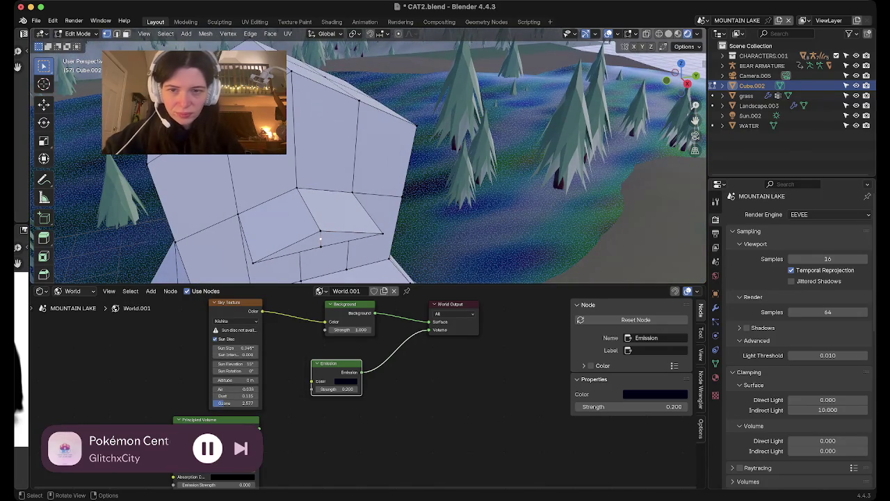
- Select three vertices on the block and connect them with a new edge
key(g)
key(x)
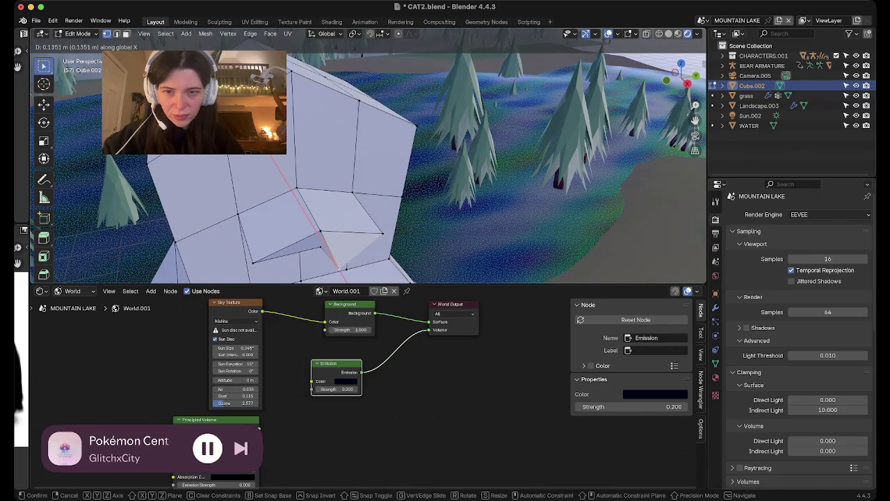
key(Escape)
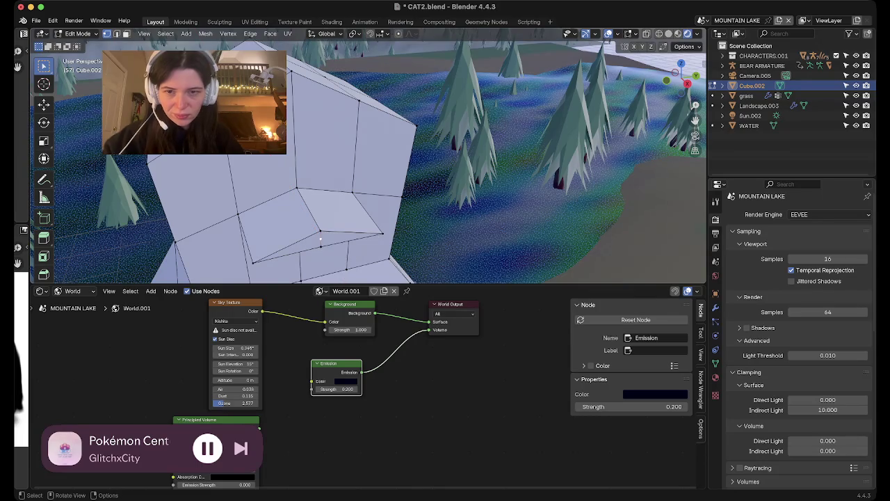
shift+click(382, 233)
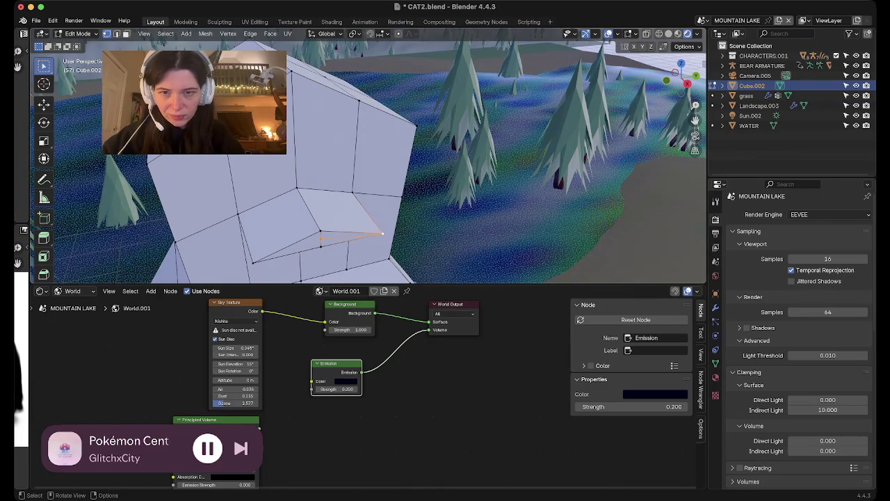
shift+click(252, 262)
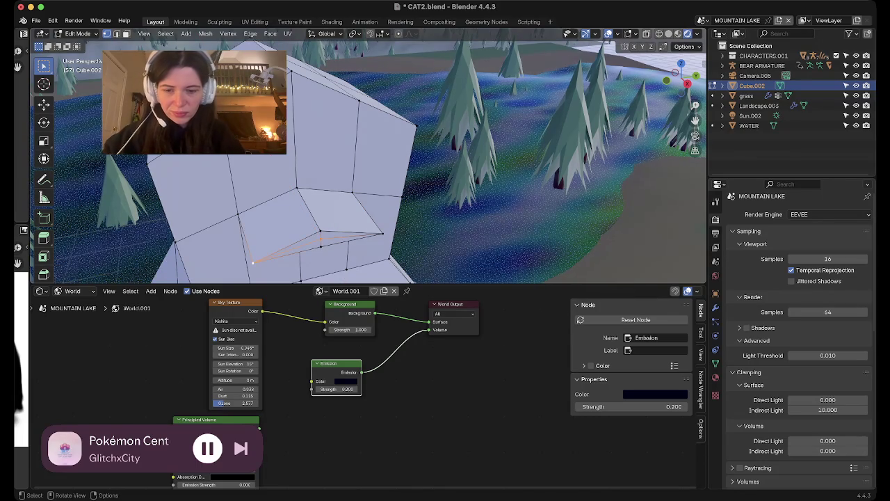
key(f)
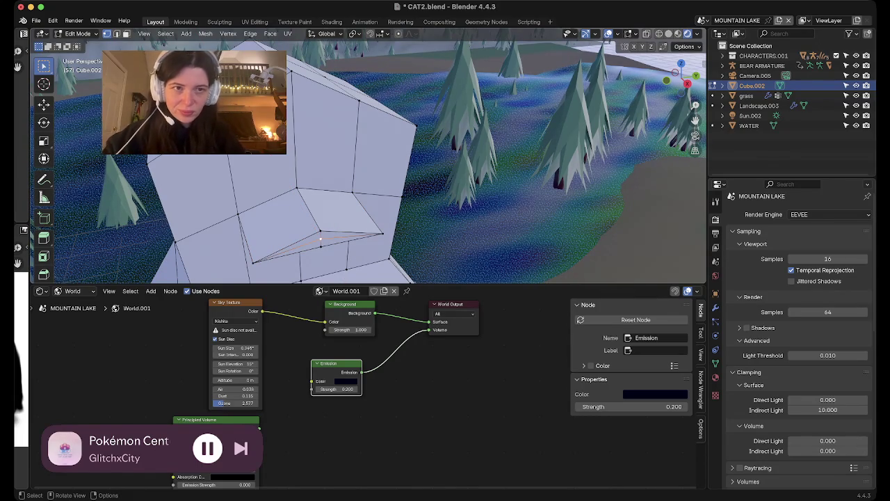
- Pull the tip vertex out along X to form the beak's point
middle_drag(320, 238, 361, 230)
key(g)
key(x)
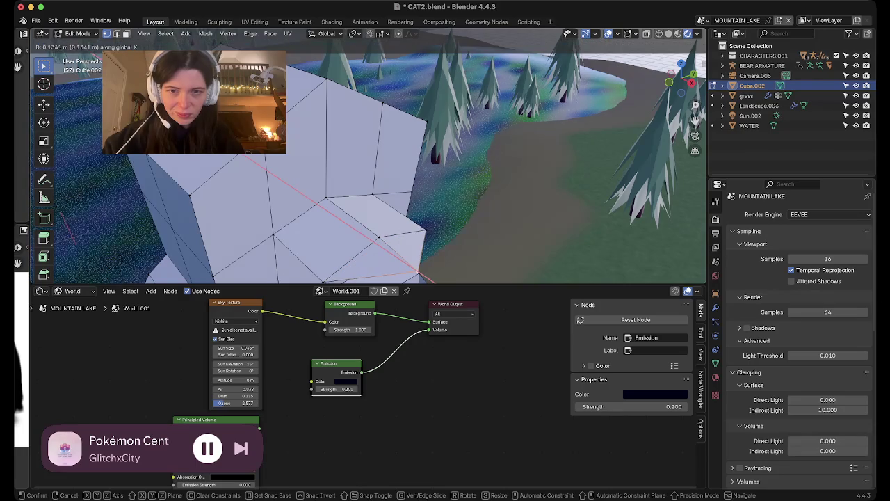
key(Return)
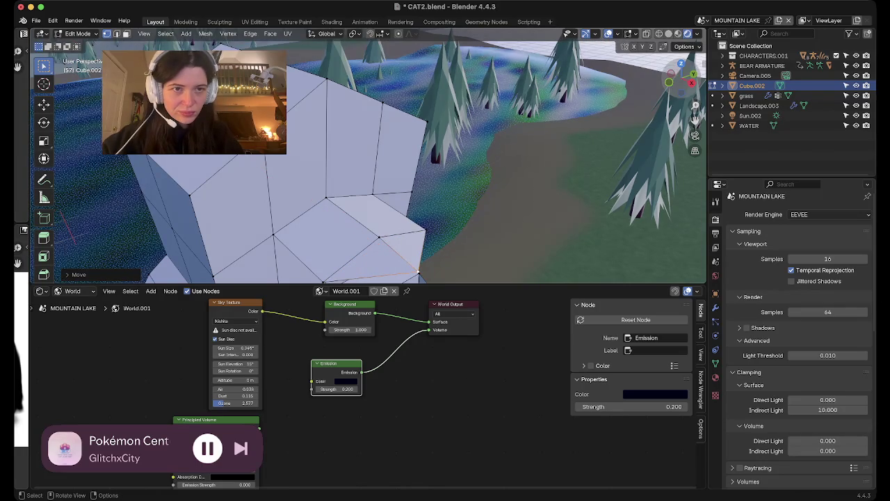
key(KP_7)
middle_drag(331, 241, 375, 208)
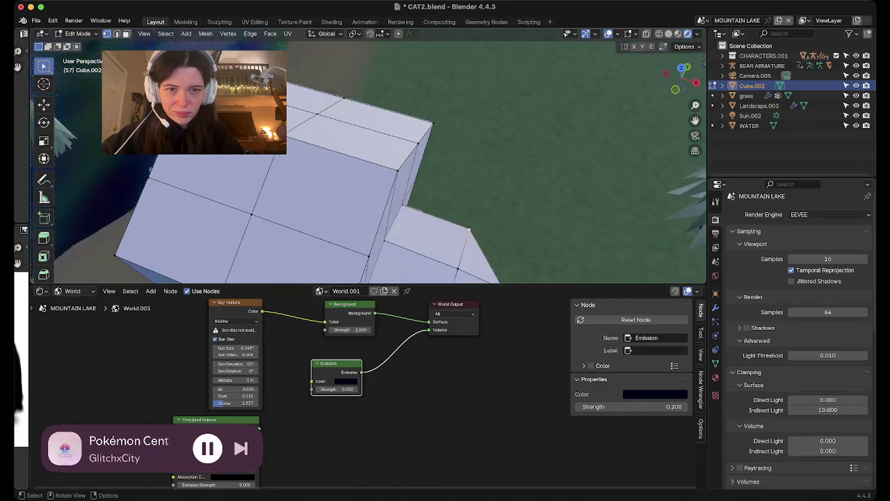
- Slide the beak's base vertices along X to shorten the beak
key(KP_7)
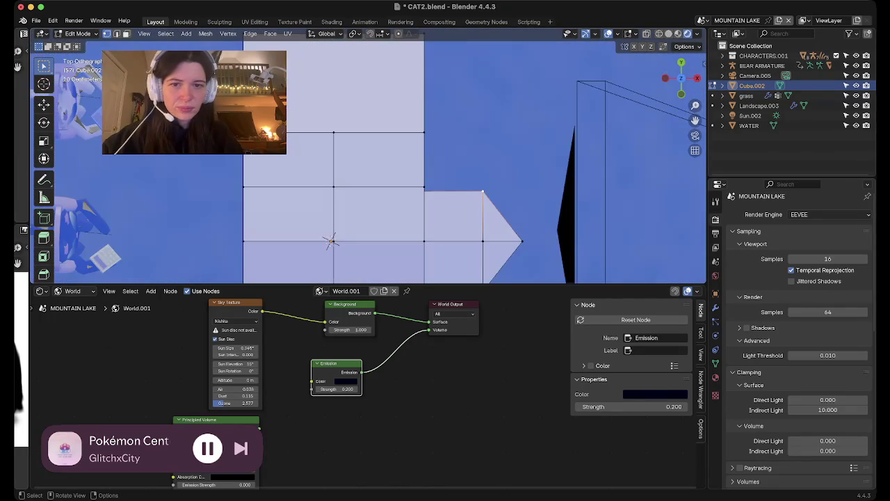
shift+middle_drag(389, 156, 338, 157)
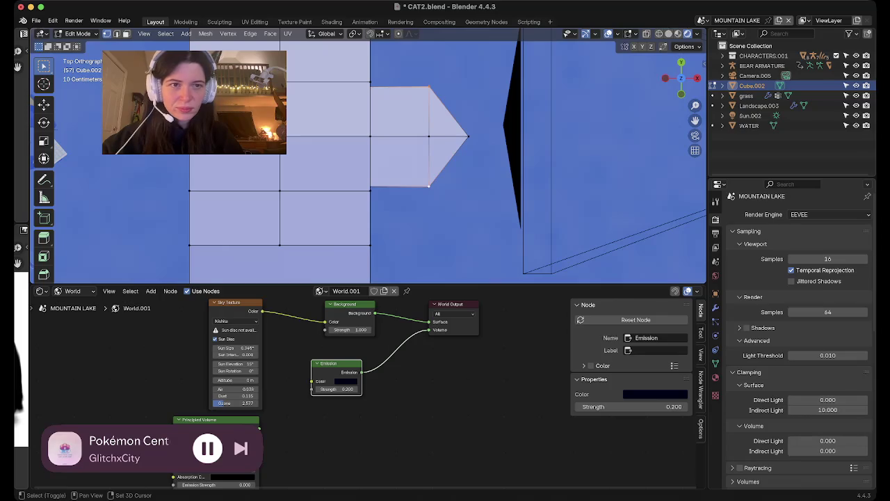
middle_drag(375, 160, 389, 139)
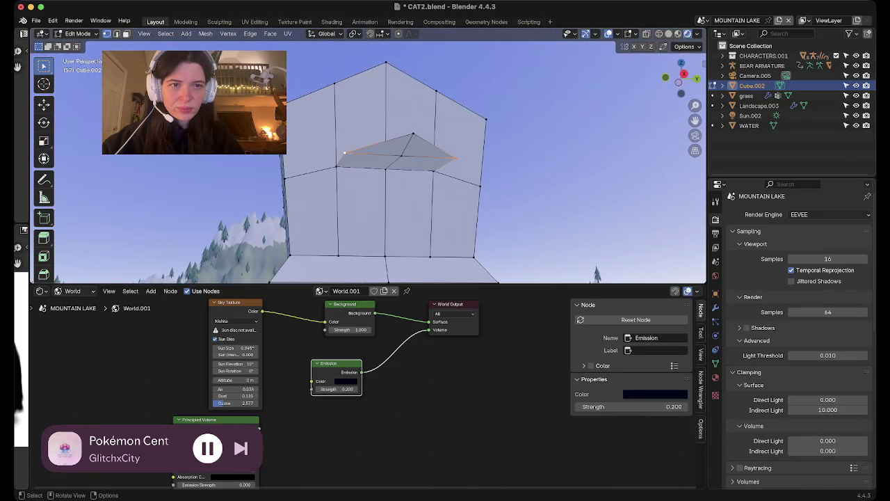
mouse_move(389, 159)
middle_down()
mouse_move(417, 173)
mouse_move(428, 136)
middle_up()
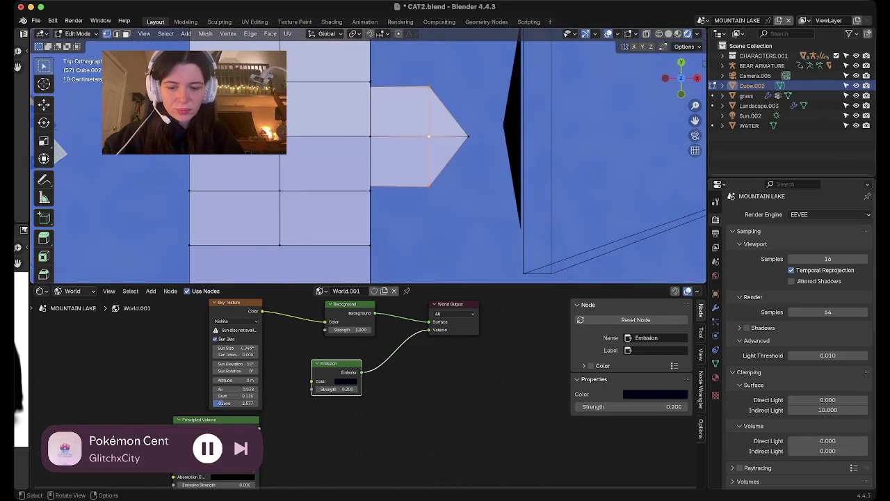
key(g)
key(x)
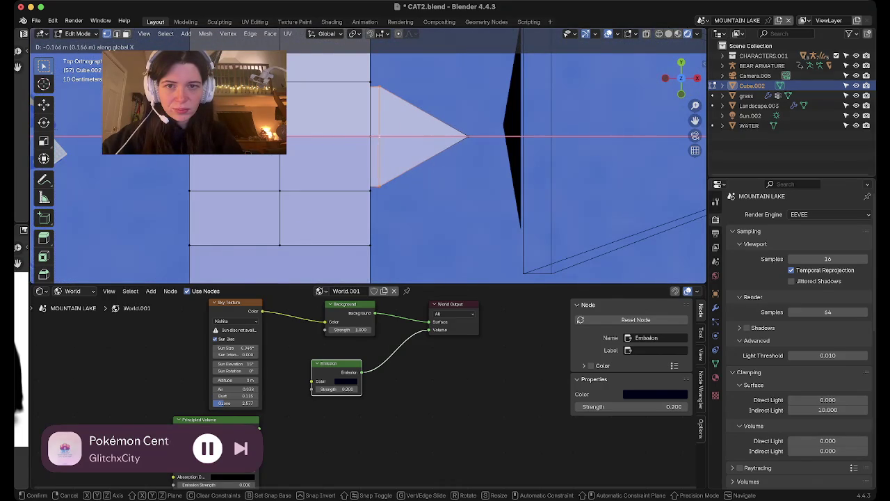
key(Return)
- Reposition the beak's tip vertex from top view to sharpen it, then leave Edit Mode
mouse_move(417, 174)
middle_down()
mouse_move(389, 160)
mouse_move(349, 276)
middle_up()
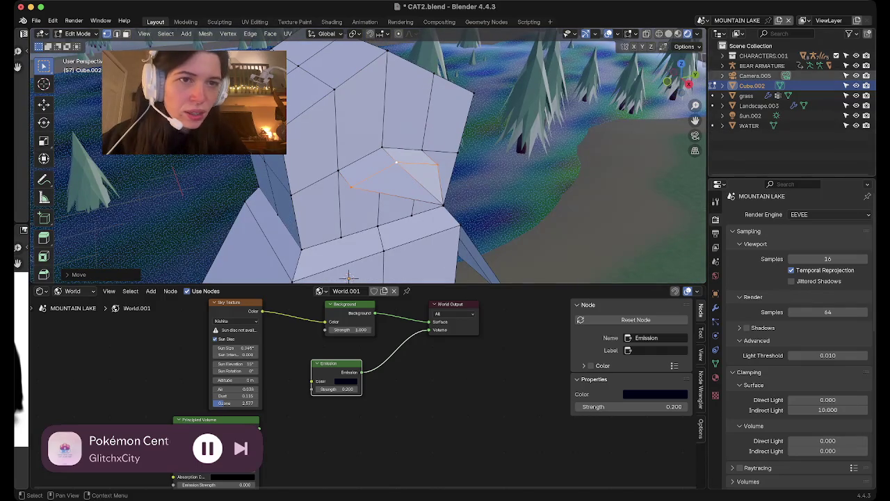
key(KP_7)
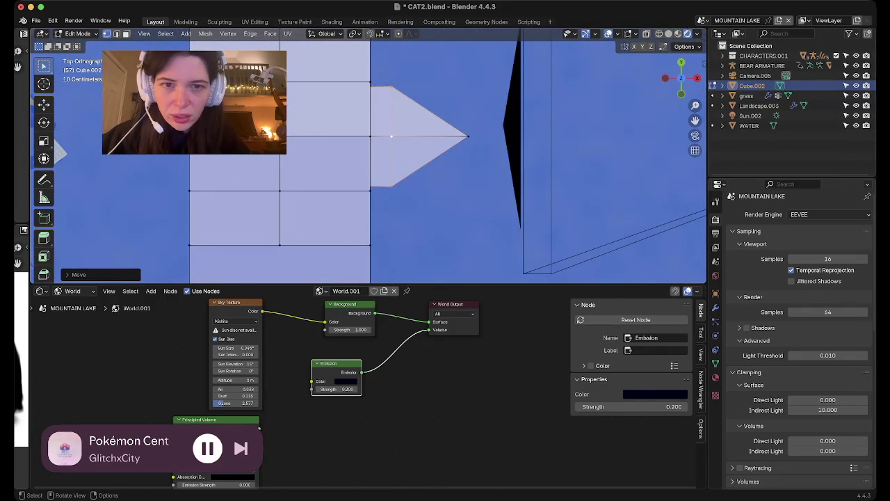
key(alt+a)
key(g)
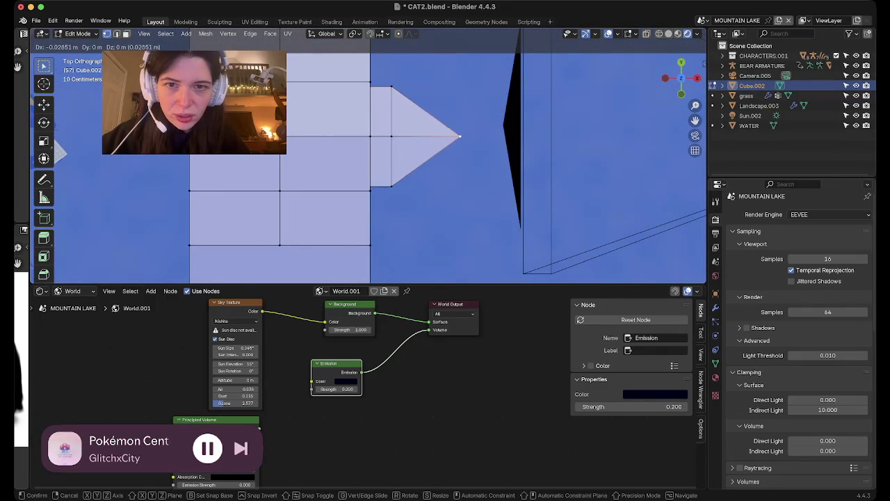
key(Return)
mouse_move(390, 174)
middle_down()
mouse_move(417, 160)
mouse_move(438, 167)
mouse_move(424, 163)
mouse_move(404, 209)
mouse_move(382, 160)
mouse_move(404, 181)
mouse_move(407, 166)
mouse_move(407, 184)
mouse_move(406, 167)
mouse_move(414, 180)
middle_up()
key(Tab)
key(Tab)
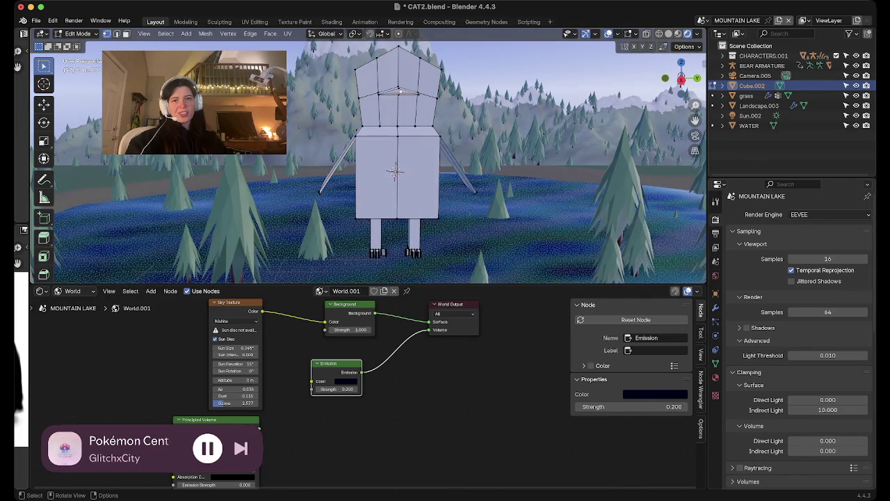
- In Right view, box-select the bottom vertices of both feet and raise them along Z
key(KP_3)
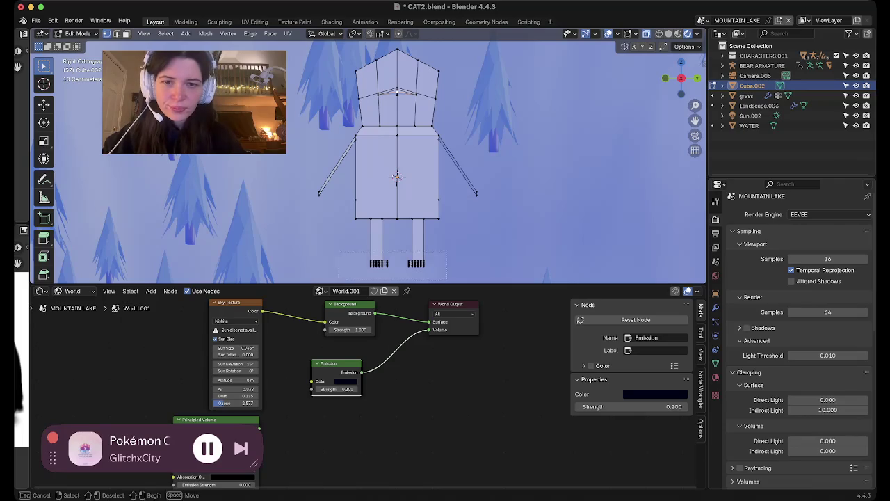
drag(363, 252, 432, 272)
key(g)
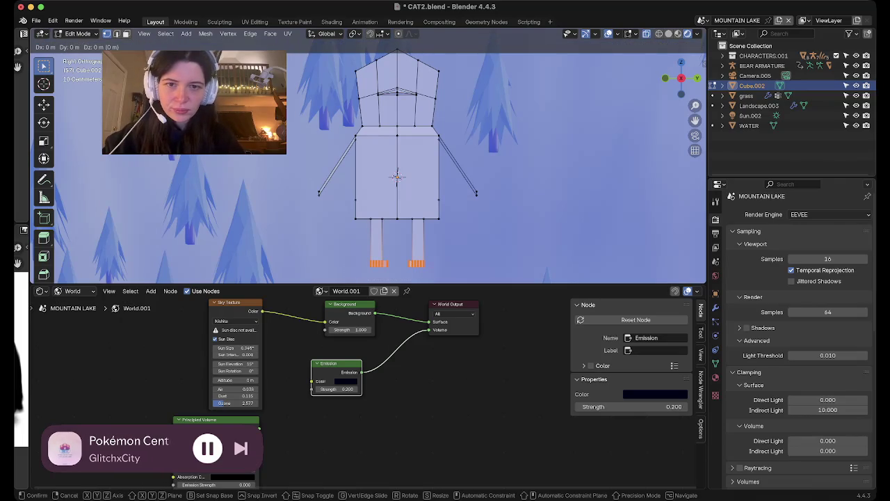
key(z)
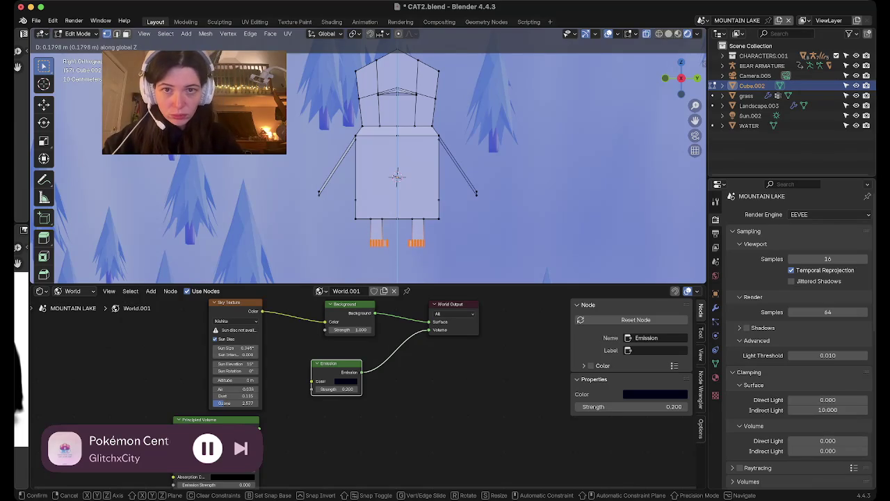
click(397, 176)
key(Tab)
mouse_move(397, 176)
middle_down()
mouse_move(380, 161)
mouse_move(400, 82)
mouse_move(348, 139)
middle_up()
key(grave)
key(Tab)
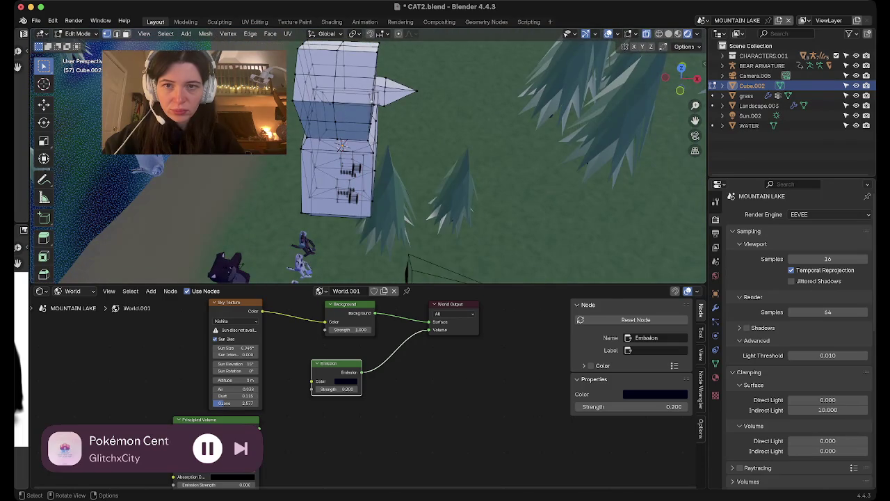
- In Object Mode, add a Subdivision Surface modifier by searching 'sub'
key(Tab)
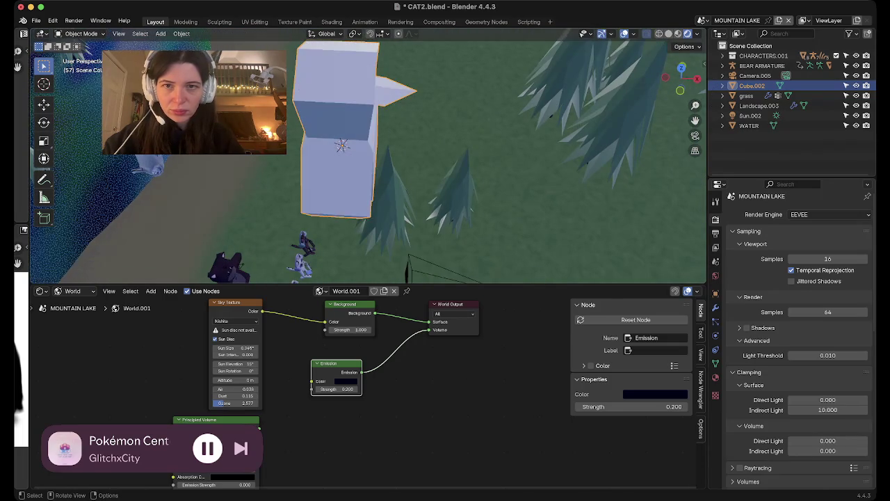
middle_drag(342, 146, 373, 159)
click(715, 307)
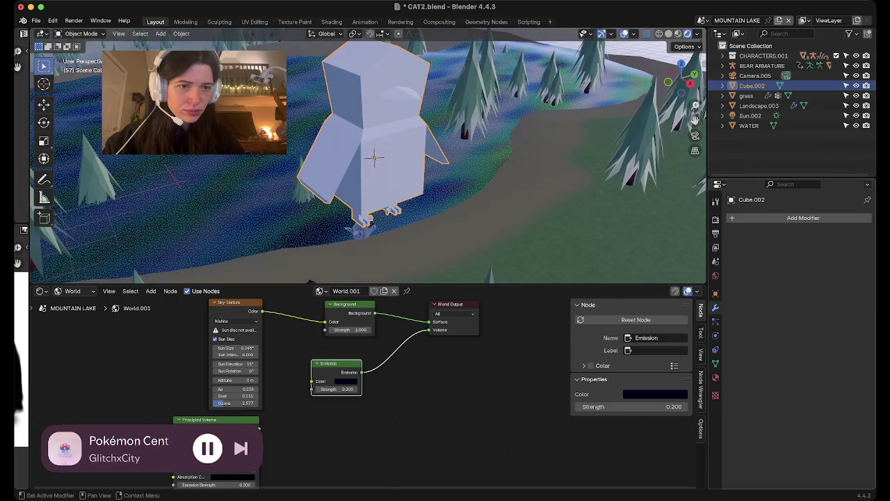
click(765, 217)
click(740, 203)
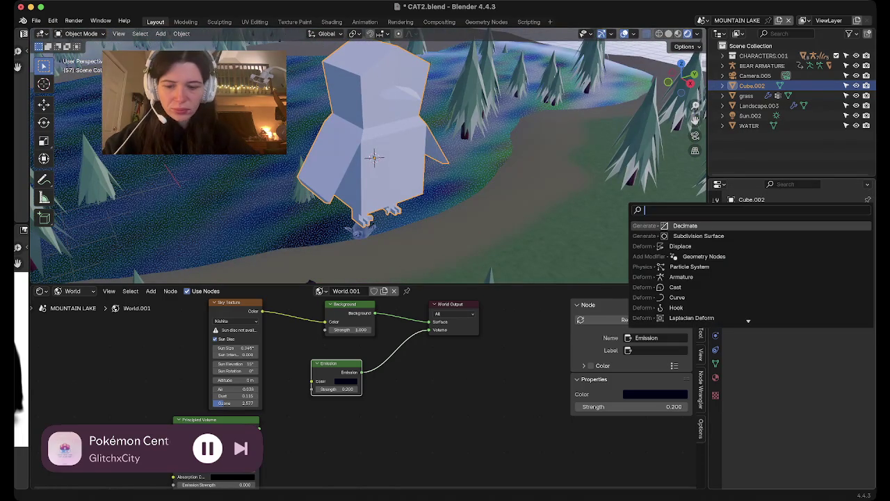
text(sub)
key(Return)
mouse_move(417, 174)
middle_down()
mouse_move(445, 167)
mouse_move(417, 142)
middle_up()
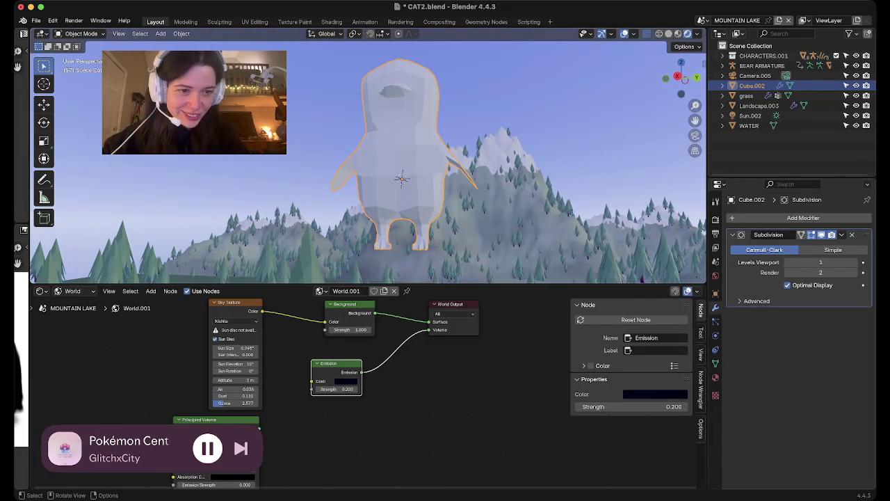
middle_drag(417, 174, 417, 202)
- Set the modifier's Levels Viewport to 1, keeping render level 2
click(787, 262)
key(i)
double_click(854, 262)
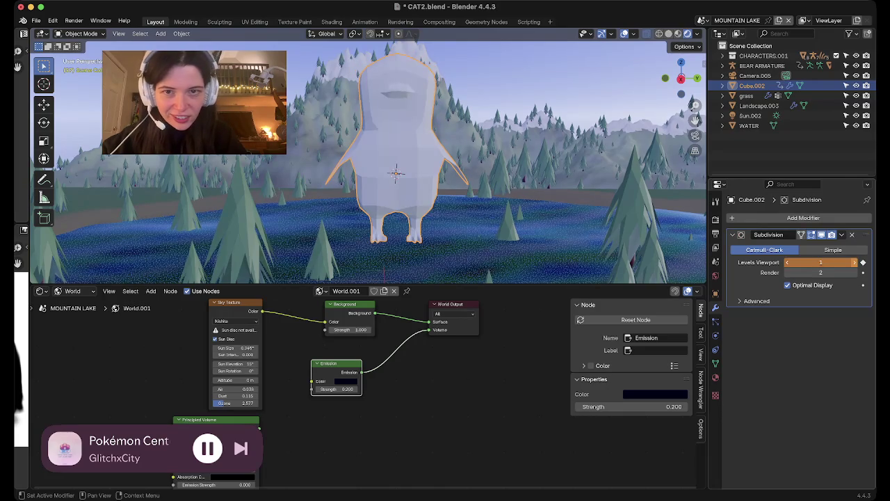
click(787, 263)
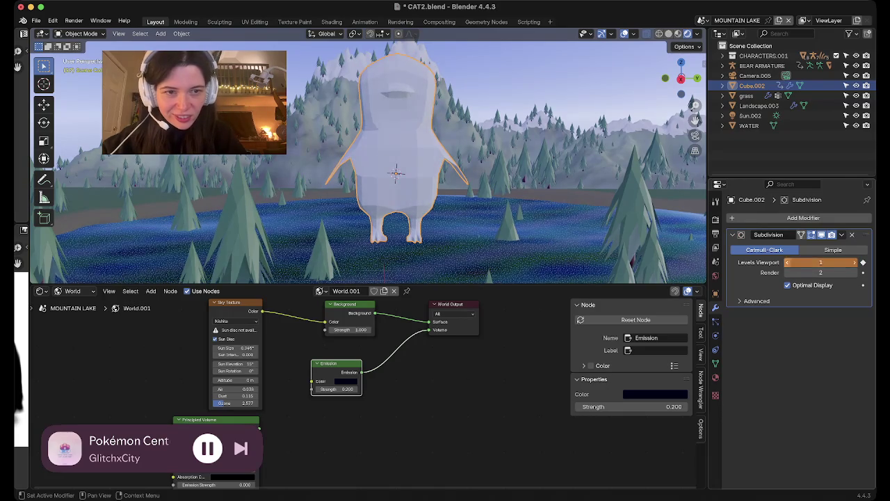
mouse_move(417, 174)
middle_down()
mouse_move(487, 153)
mouse_move(418, 174)
mouse_move(410, 195)
middle_up()
scroll(368, 160, up, 3)
scroll(367, 159, down, 3)
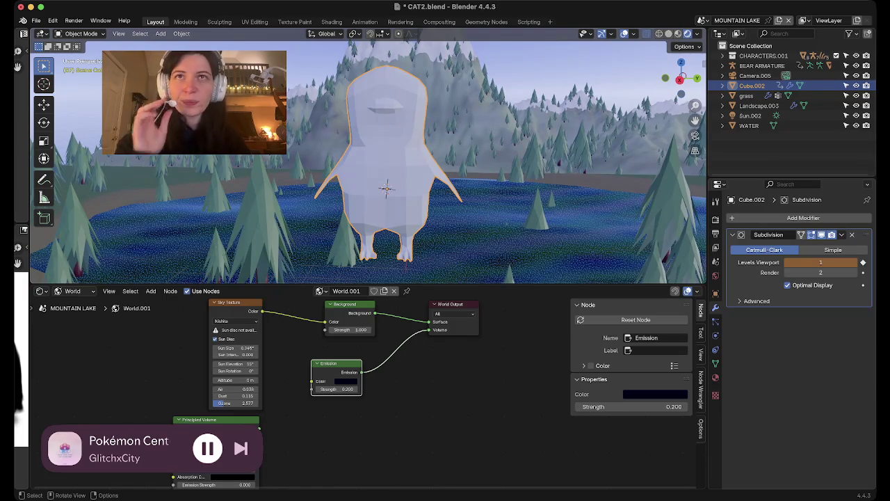
key(Tab)
middle_drag(387, 188, 556, 167)
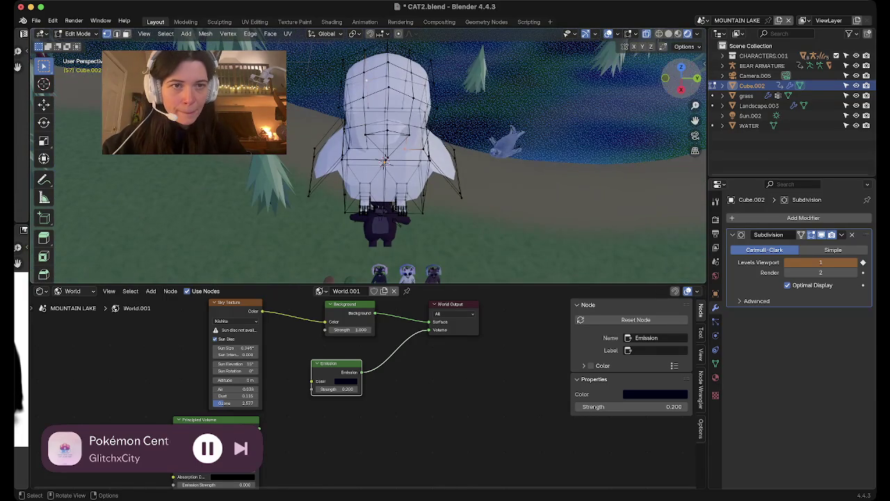
- In Right view, select the beak vertices and move them down along Z
drag(681, 78, 685, 82)
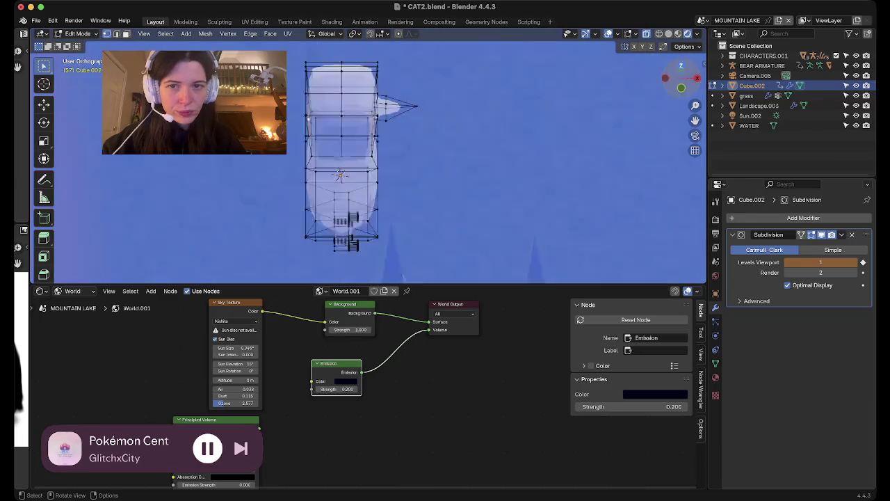
mouse_move(417, 174)
middle_down()
mouse_move(445, 160)
mouse_move(459, 201)
mouse_move(452, 222)
mouse_move(431, 201)
mouse_move(452, 222)
middle_up()
click(671, 82)
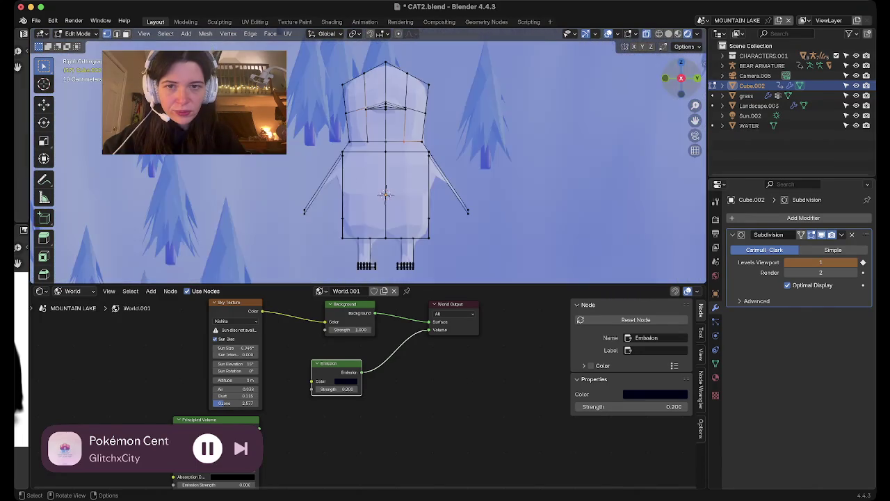
scroll(397, 174, up, 5)
scroll(396, 173, up, 4)
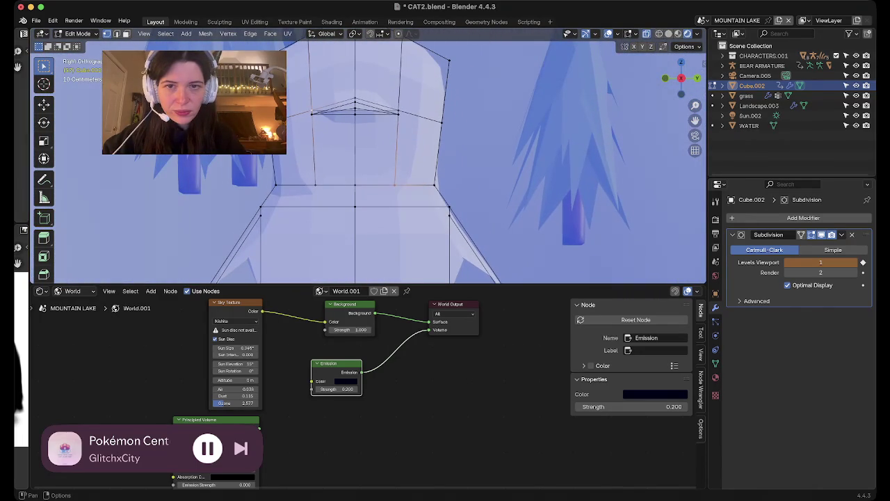
drag(417, 135, 417, 136)
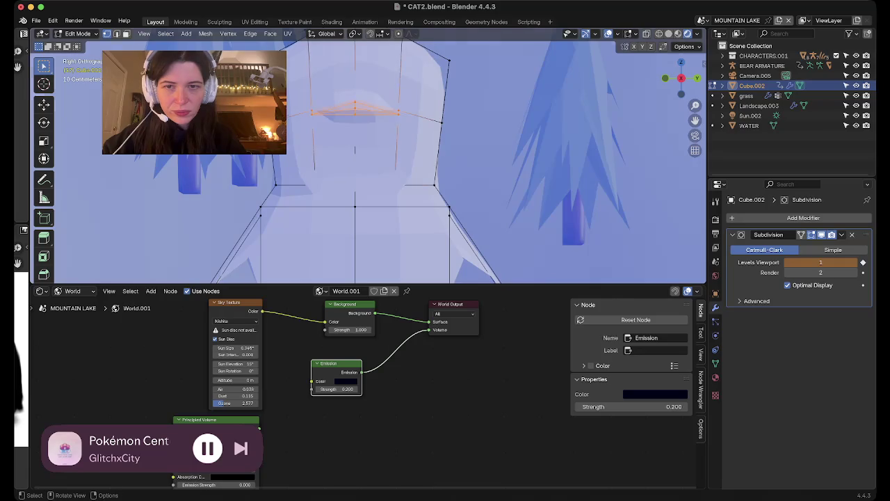
mouse_move(417, 136)
middle_down()
mouse_move(329, 165)
mouse_move(353, 263)
middle_up()
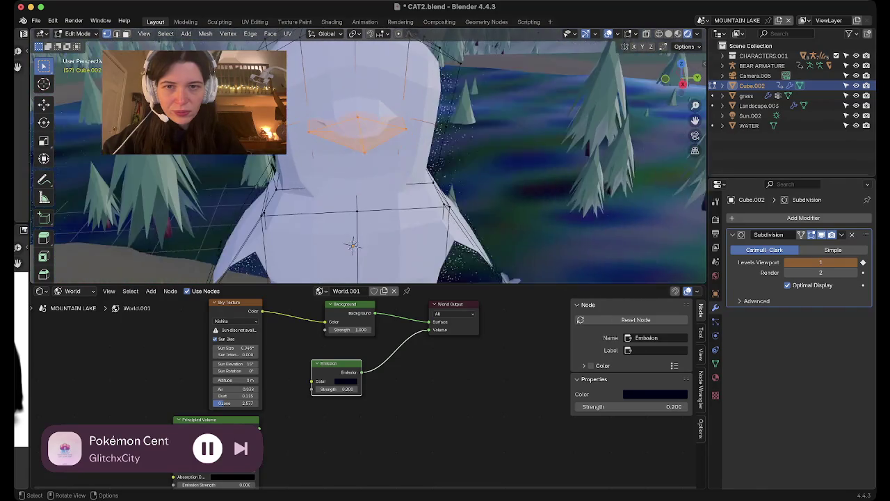
key(g)
key(z)
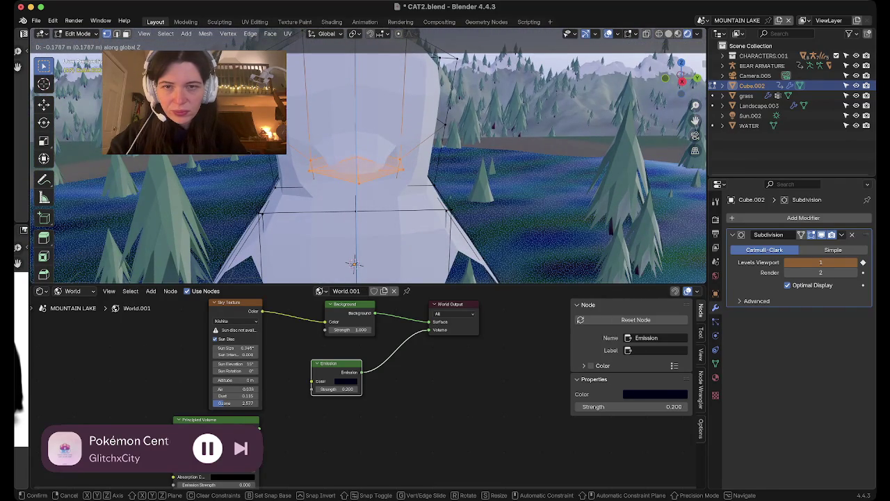
click(353, 263)
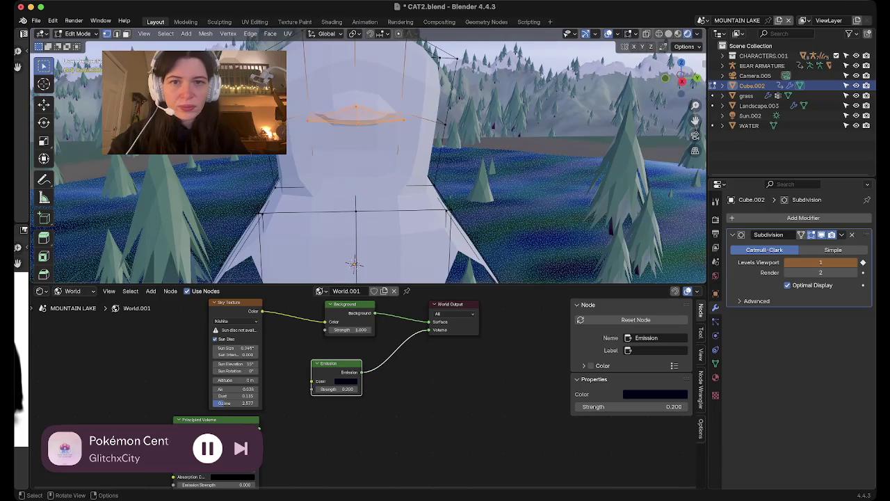
- With X-ray on in side view, lower the beak vertices further along Z
key(KP_3)
key(alt+z)
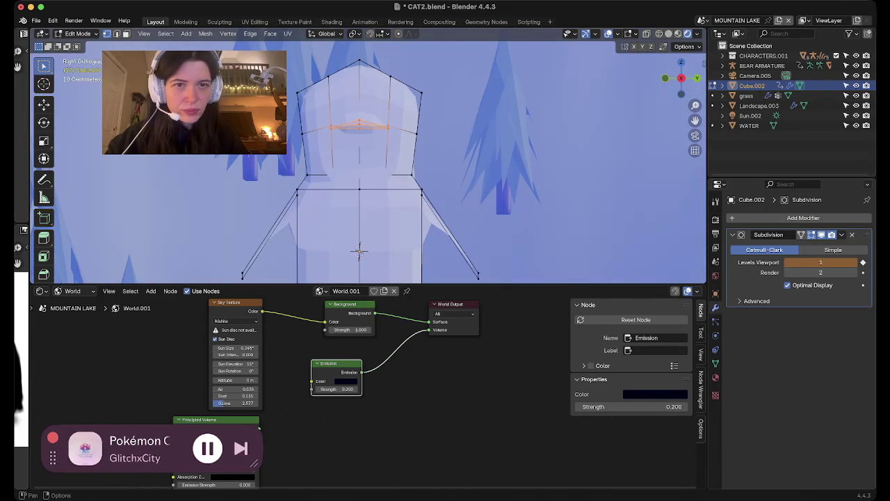
key(shift+alt+z)
key(g)
key(z)
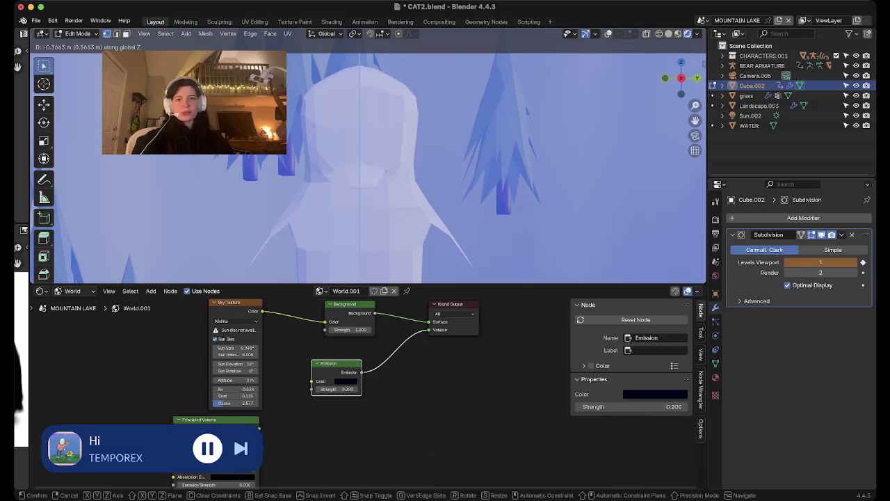
key(Return)
middle_drag(368, 167, 417, 167)
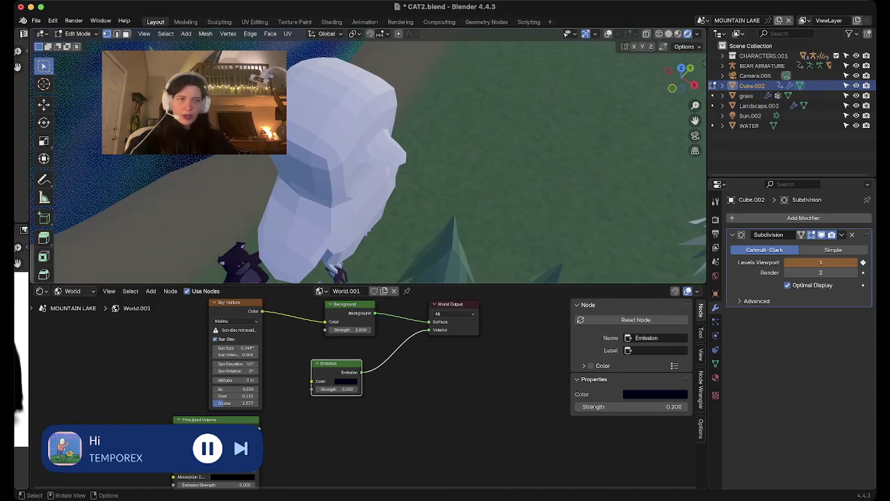
middle_drag(368, 167, 313, 153)
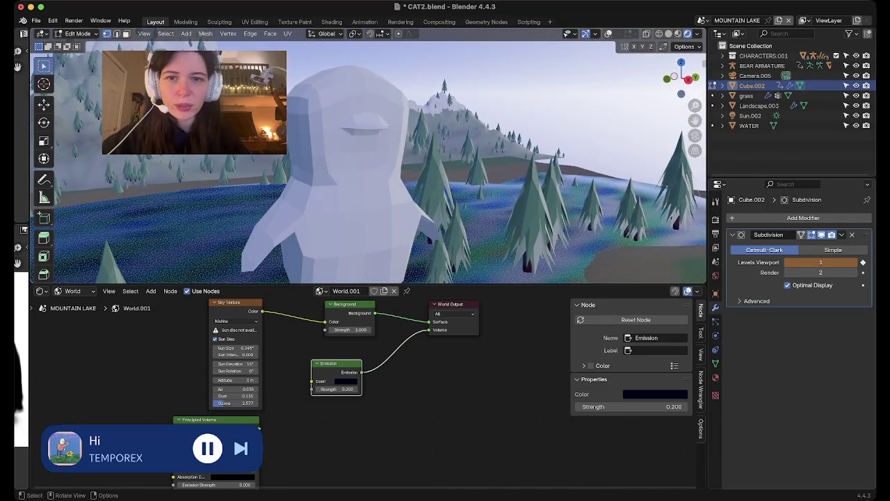
key(Tab)
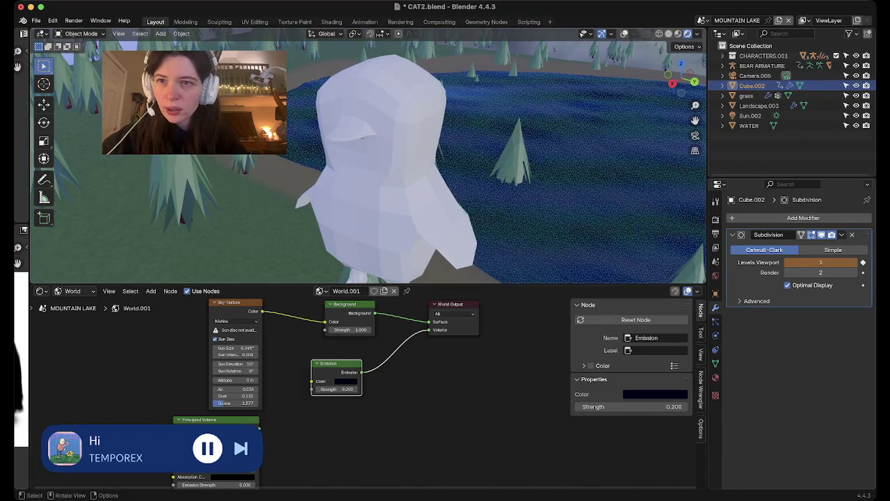
- In Edit Mode, move the selected horizontal edge loop down on the body
middle_drag(369, 167, 418, 160)
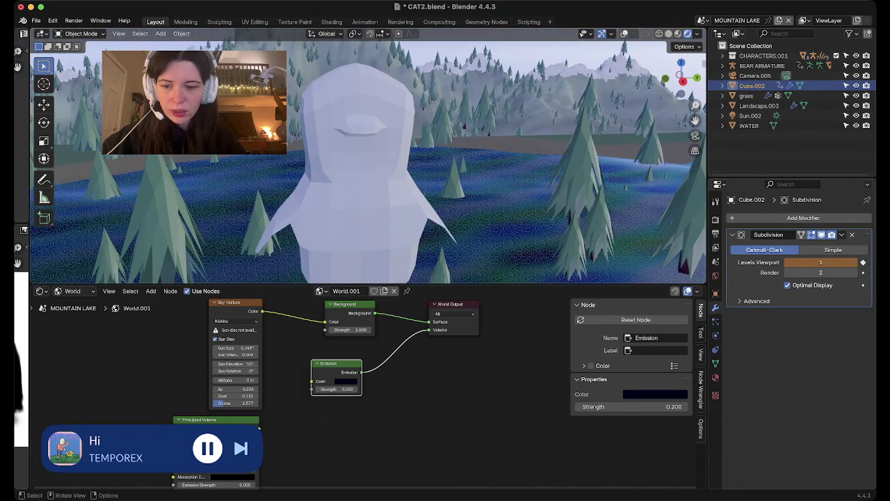
key(Tab)
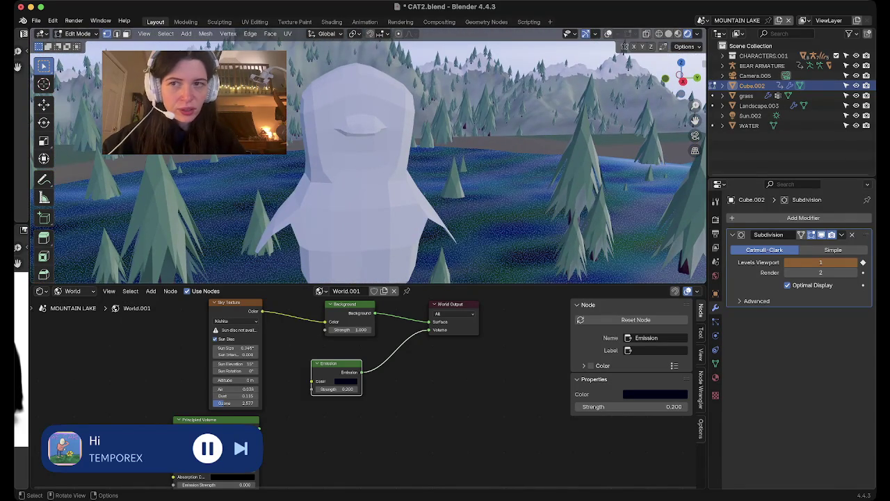
middle_drag(362, 167, 417, 177)
key(g)
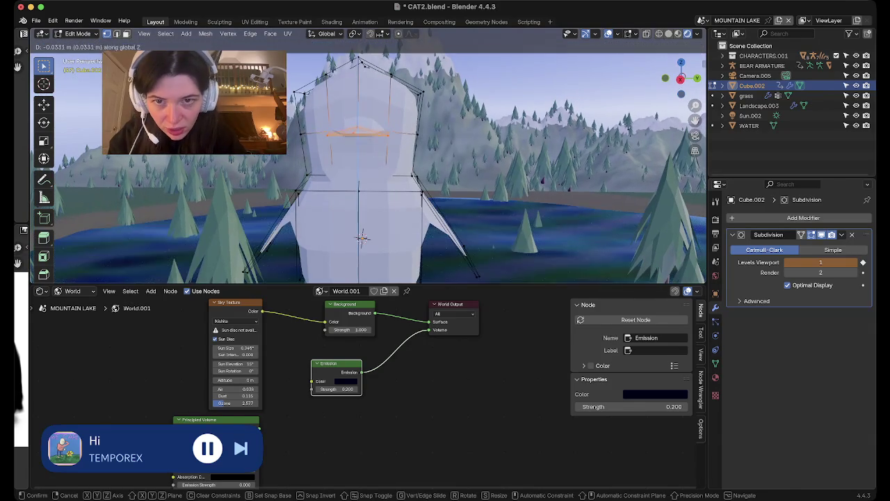
key(Return)
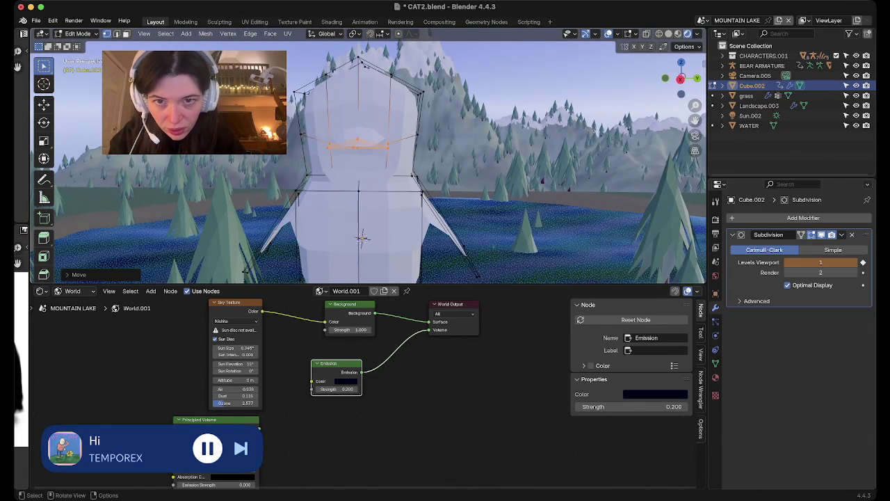
- Nudge a single top vertex slightly down along Z, then return to Object Mode
click(355, 147)
mouse_move(362, 167)
middle_down()
mouse_move(438, 132)
mouse_move(389, 160)
middle_up()
key(g)
key(z)
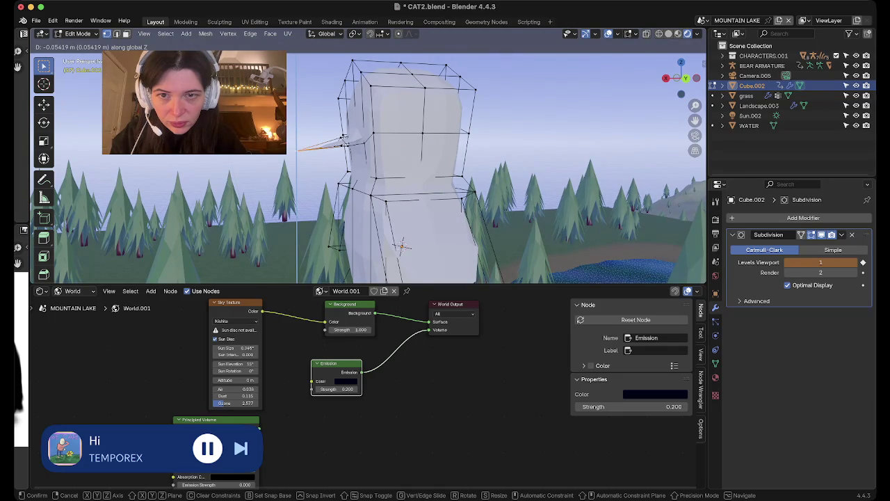
key(Return)
key(Tab)
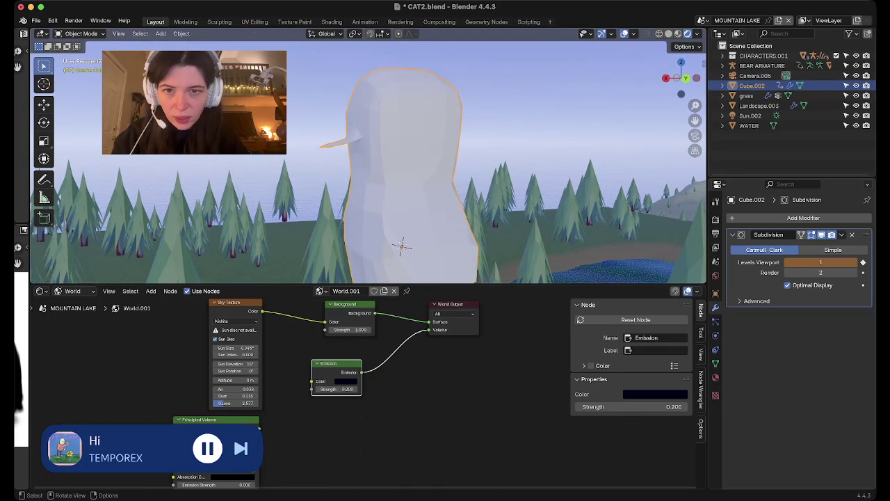
- Re-enter Edit Mode on Cube.002 and select a wing face, orbiting to inspect the cage
scroll(368, 160, up, 3)
scroll(369, 160, up, 2)
scroll(368, 160, up, 2)
mouse_move(369, 160)
middle_down()
mouse_move(417, 181)
mouse_move(445, 153)
middle_up()
key(Tab)
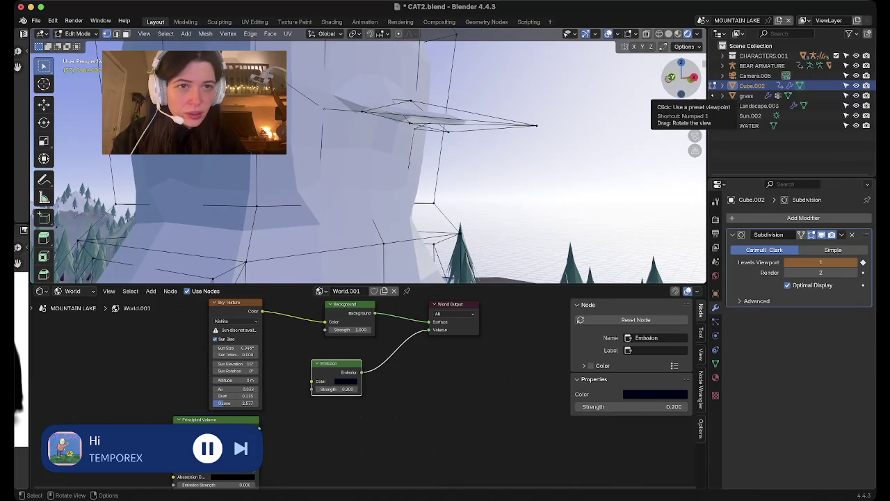
drag(682, 80, 666, 77)
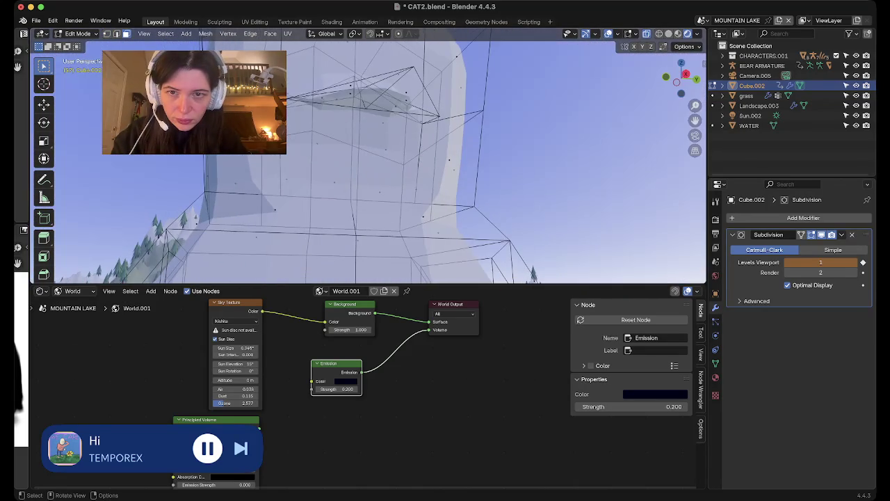
shift+click(418, 187)
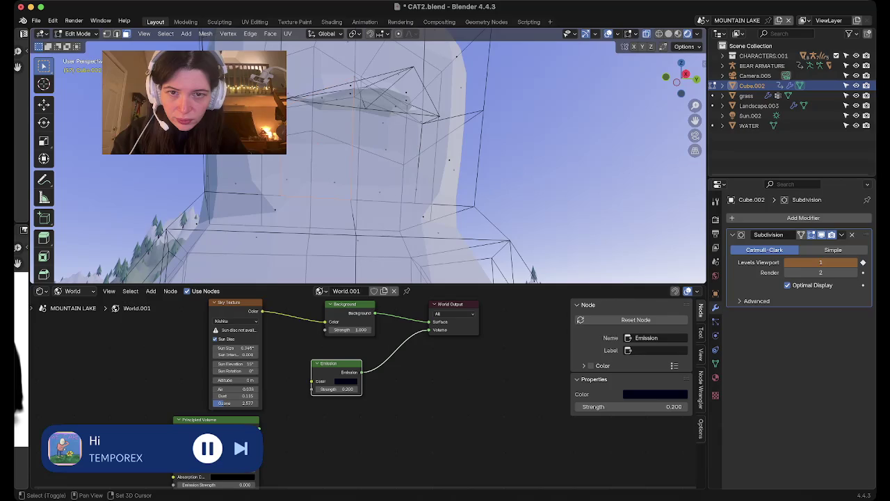
mouse_move(419, 186)
middle_down()
mouse_move(225, 40)
mouse_move(236, 34)
middle_up()
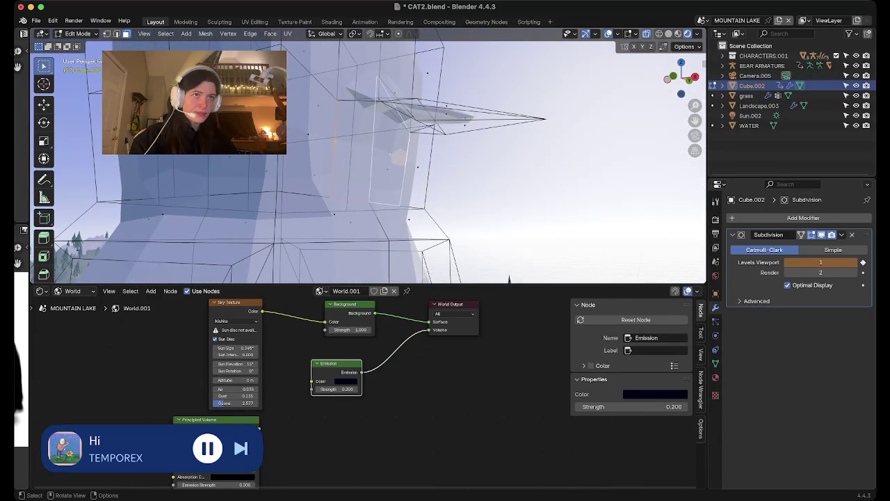
middle_drag(236, 35, 431, 22)
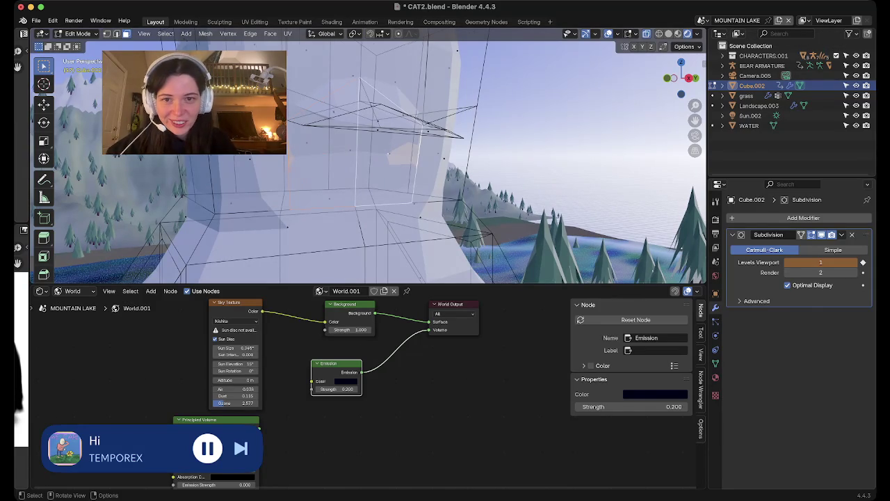
middle_drag(369, 174, 389, 167)
mouse_move(369, 209)
middle_down()
mouse_move(369, 153)
mouse_move(333, 125)
mouse_move(361, 142)
mouse_move(351, 132)
mouse_move(388, 183)
mouse_move(388, 174)
mouse_move(390, 219)
mouse_move(390, 174)
middle_up()
scroll(389, 174, up, 2)
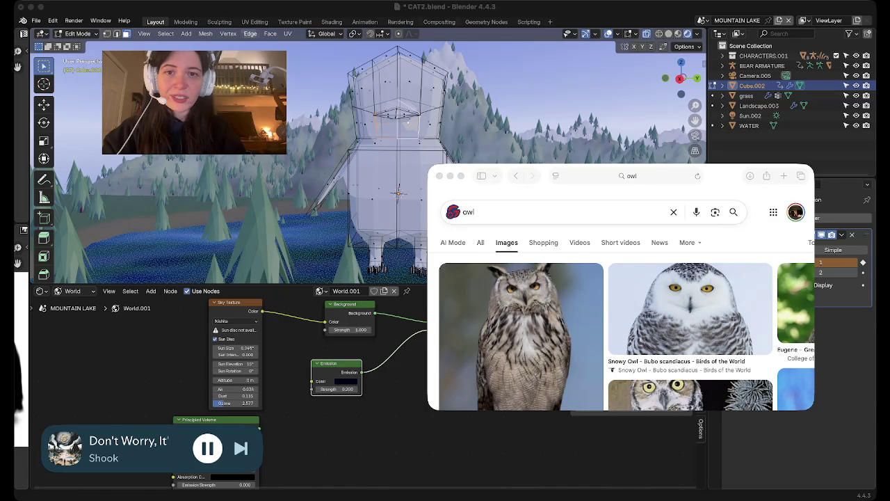
- Open the Liberty Wildlife page on Willis the great horned owl from its image result
scroll(520, 313, down, 2)
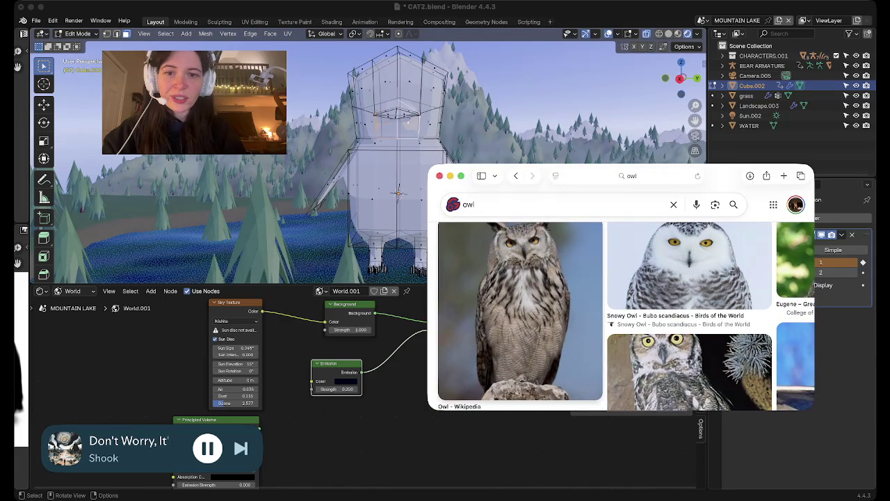
scroll(605, 317, down, 5)
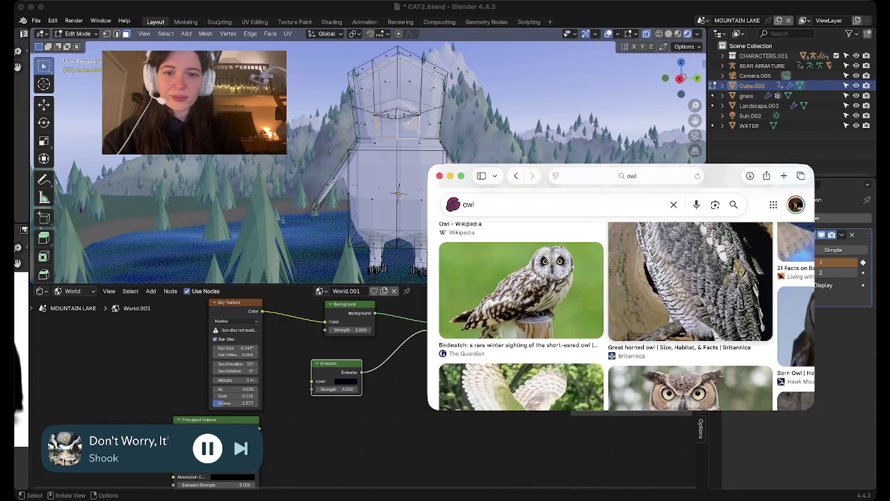
scroll(619, 313, down, 3)
click(689, 313)
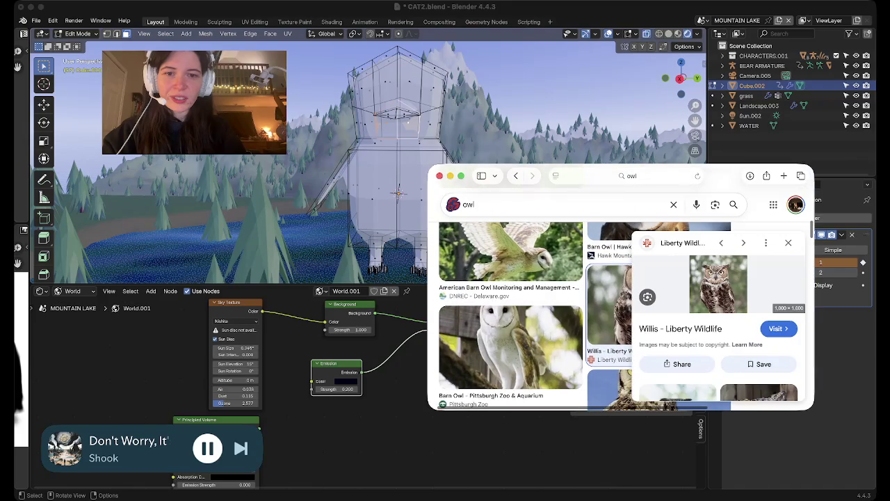
click(778, 328)
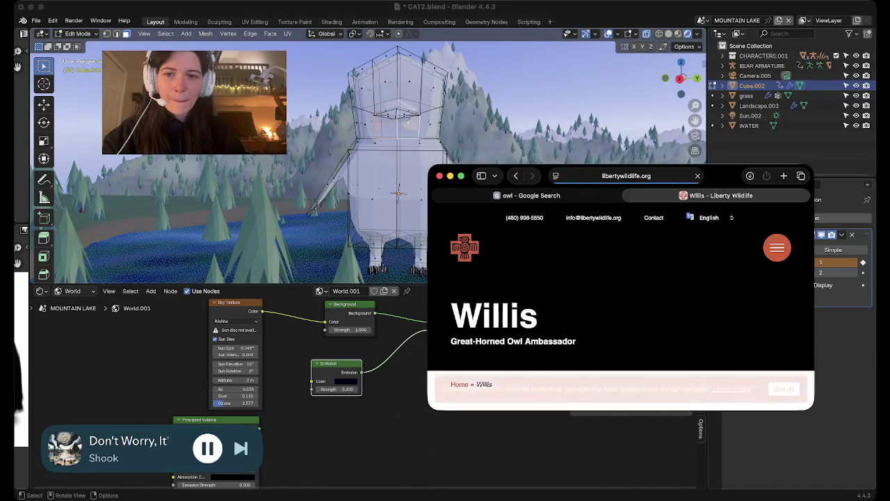
- Dismiss the cookie notice and scroll back up to the owl photo
scroll(621, 313, down, 2)
scroll(621, 313, down, 3)
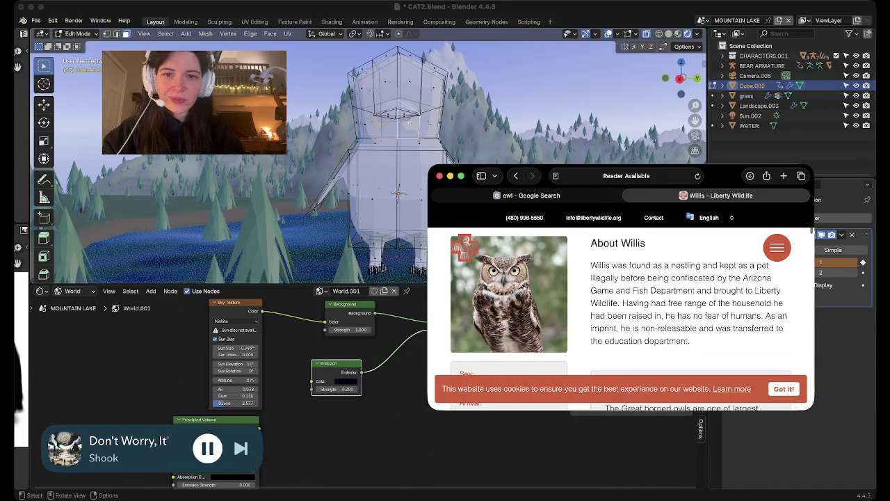
ctrl+scroll(621, 306, up, 2)
ctrl+scroll(621, 306, up, 2)
ctrl+scroll(621, 306, up, 2)
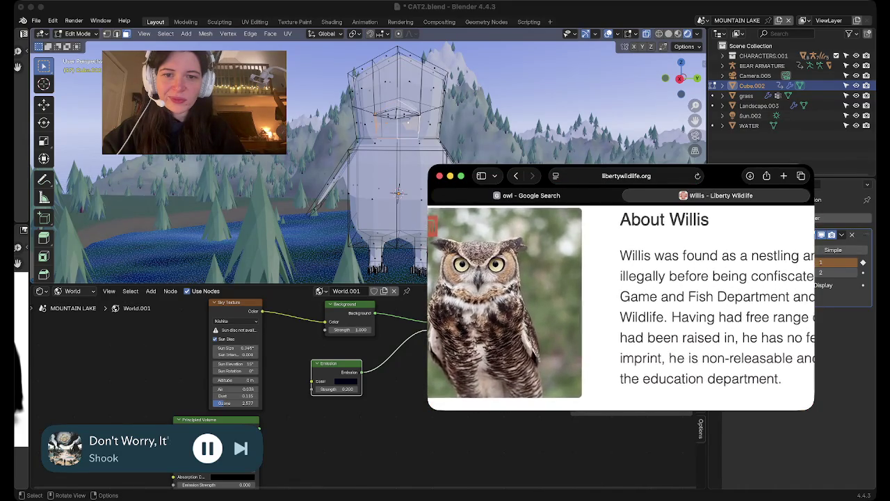
ctrl+scroll(621, 306, down, 1)
ctrl+scroll(621, 306, down, 3)
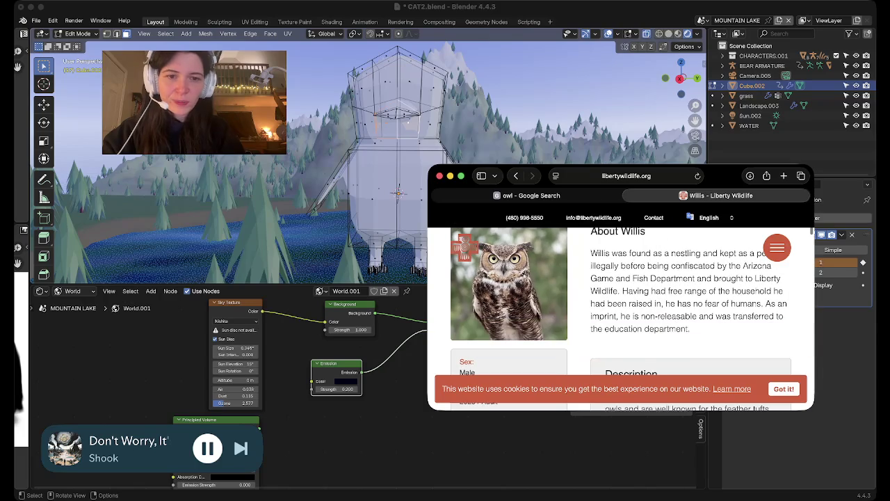
click(784, 389)
ctrl+scroll(784, 389, up, 2)
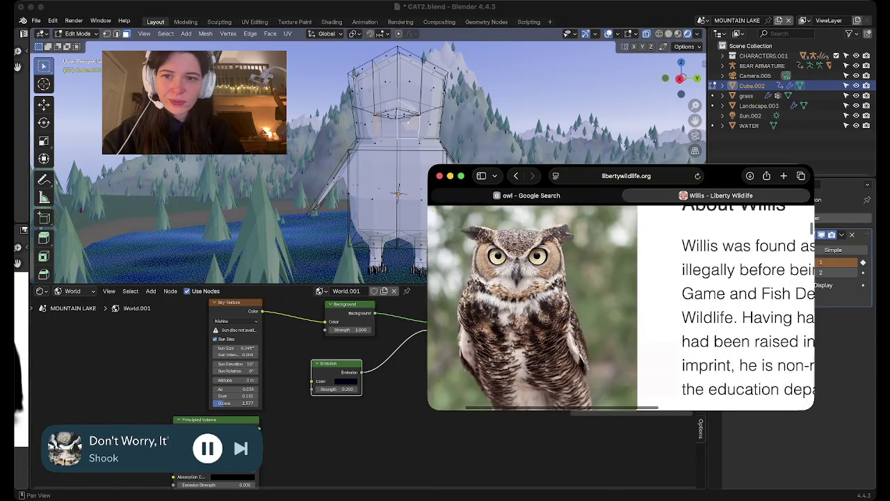
ctrl+scroll(783, 389, up, 2)
ctrl+scroll(783, 389, up, 2)
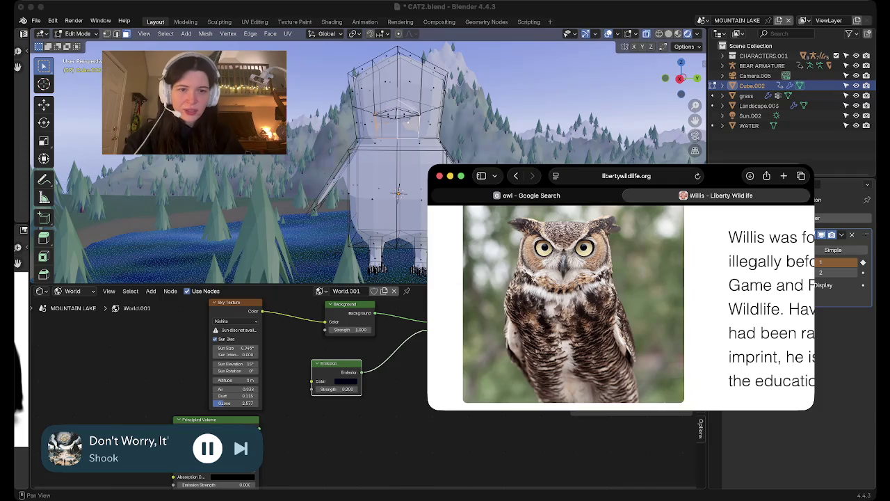
- Rotate the wing edge about the X axis and move it into place
middle_drag(153, 62, 148, 47)
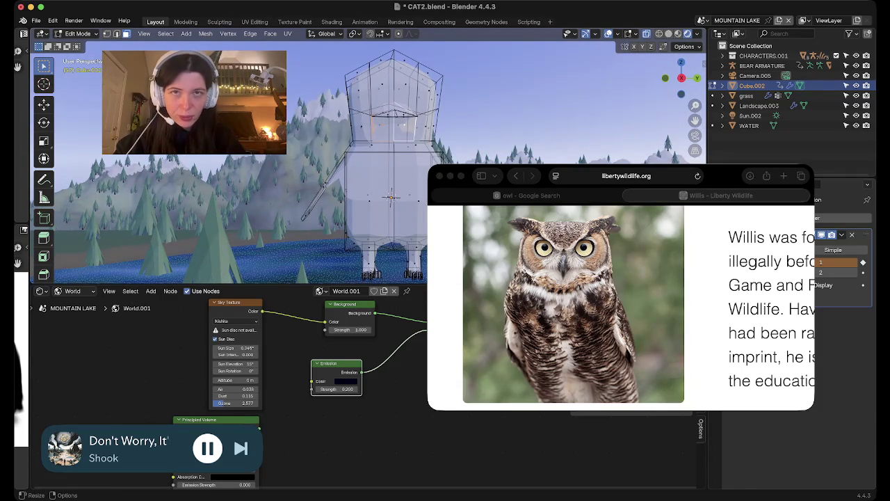
mouse_move(151, 61)
middle_down()
mouse_move(150, 76)
mouse_move(151, 61)
mouse_move(164, 73)
middle_up()
key(r)
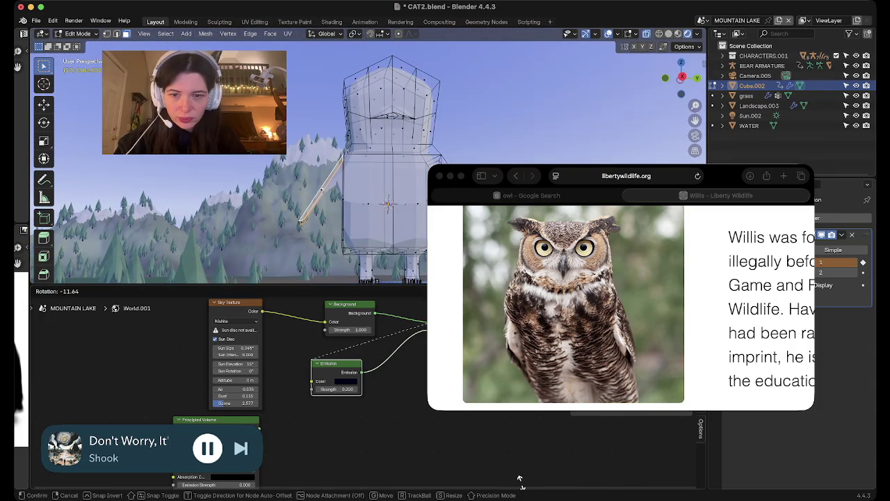
key(Escape)
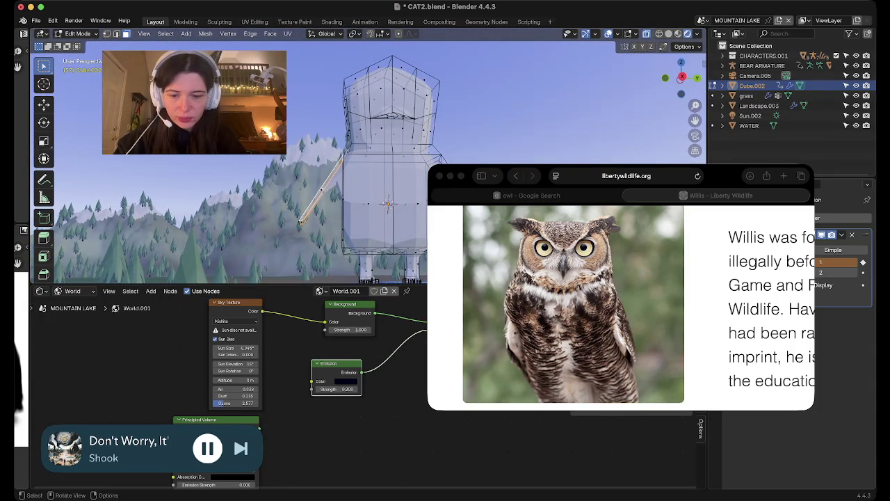
key(r)
key(x)
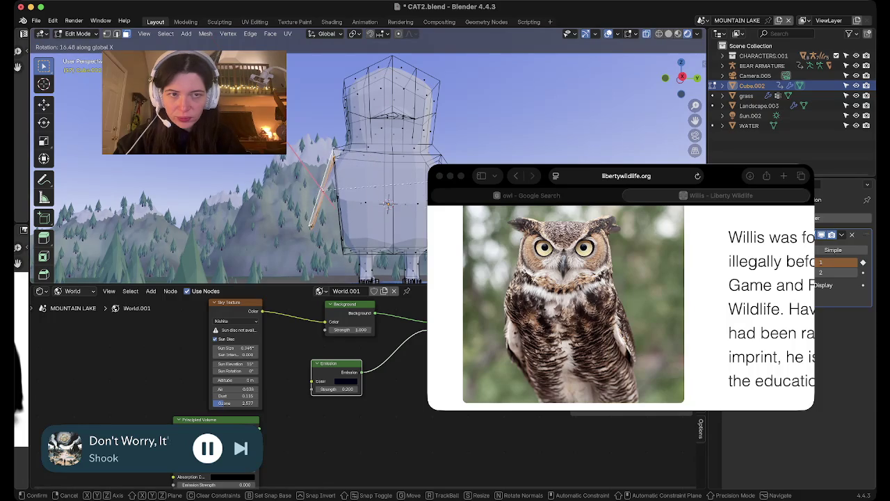
key(Return)
key(g)
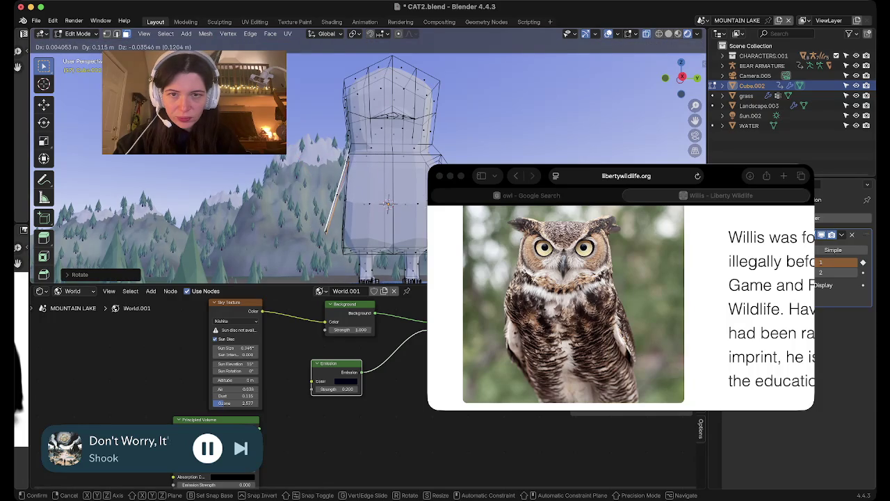
key(Return)
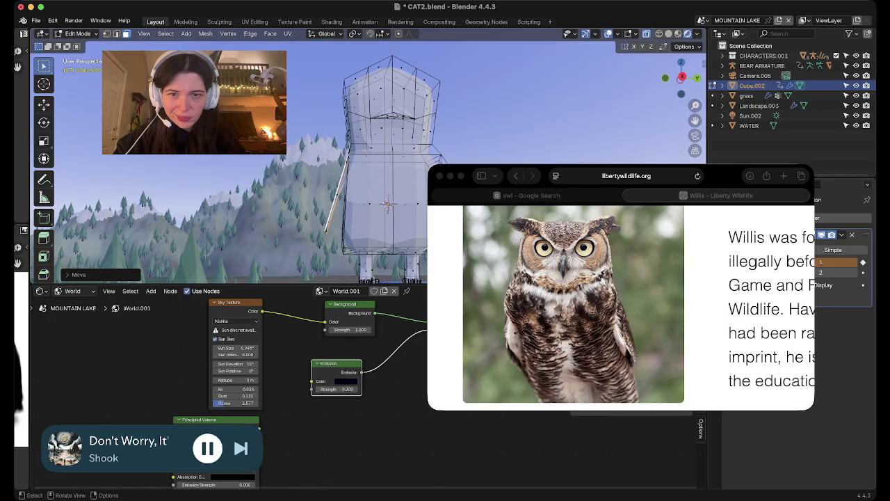
- Extrude a wing piece down from the body's side
scroll(368, 160, left, 10)
scroll(369, 160, left, 5)
scroll(368, 160, left, 3)
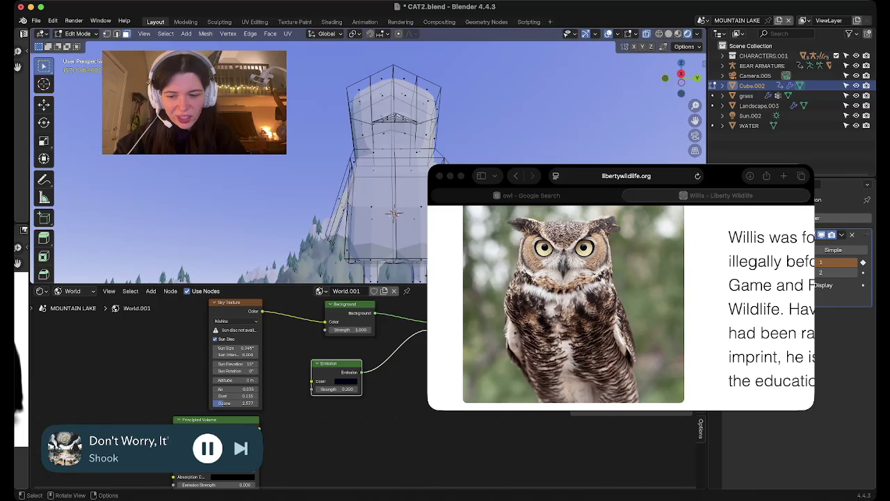
scroll(368, 160, down, 5)
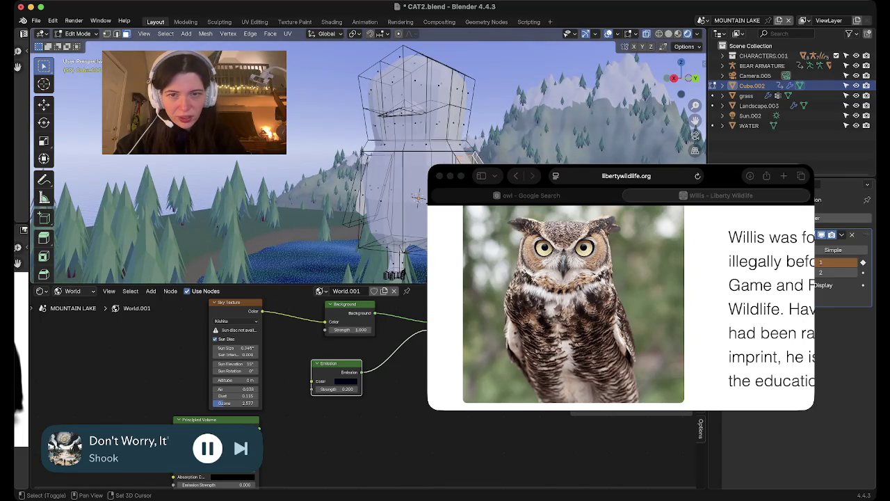
scroll(368, 159, left, 5)
scroll(368, 160, up, 3)
scroll(369, 160, up, 3)
scroll(368, 160, up, 3)
scroll(369, 160, up, 3)
ctrl+right_click(295, 215)
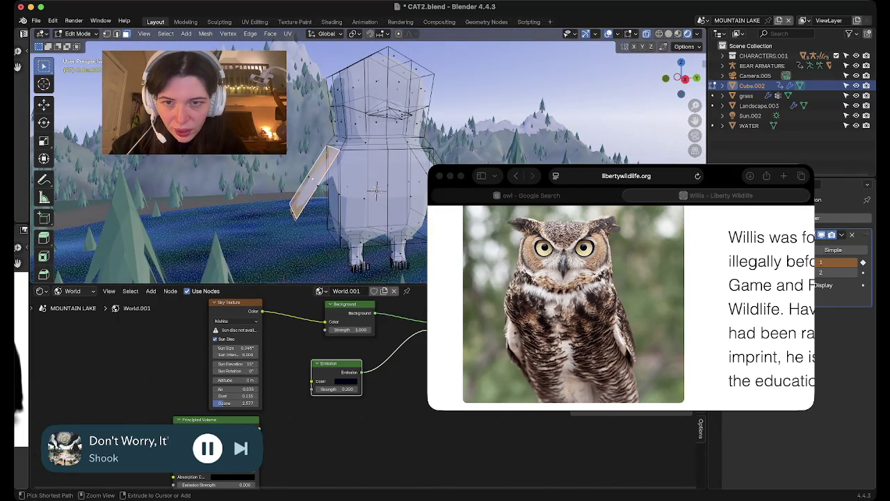
scroll(369, 160, up, 3)
scroll(368, 160, up, 3)
scroll(369, 160, down, 3)
scroll(369, 160, down, 2)
scroll(369, 160, down, 2)
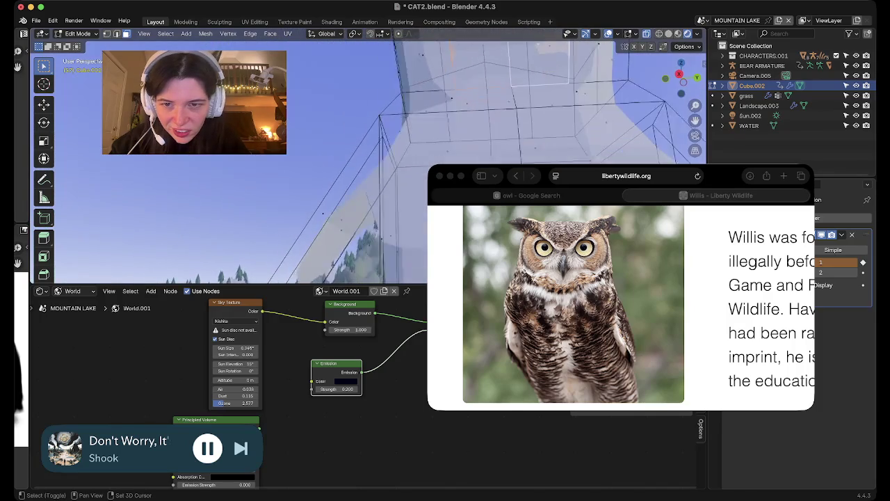
scroll(369, 160, down, 2)
key(shift)
shift+scroll(368, 160, down, 3)
shift+scroll(368, 160, down, 2)
shift+scroll(369, 160, down, 2)
shift+scroll(369, 160, down, 2)
scroll(368, 160, right, 3)
scroll(368, 160, right, 2)
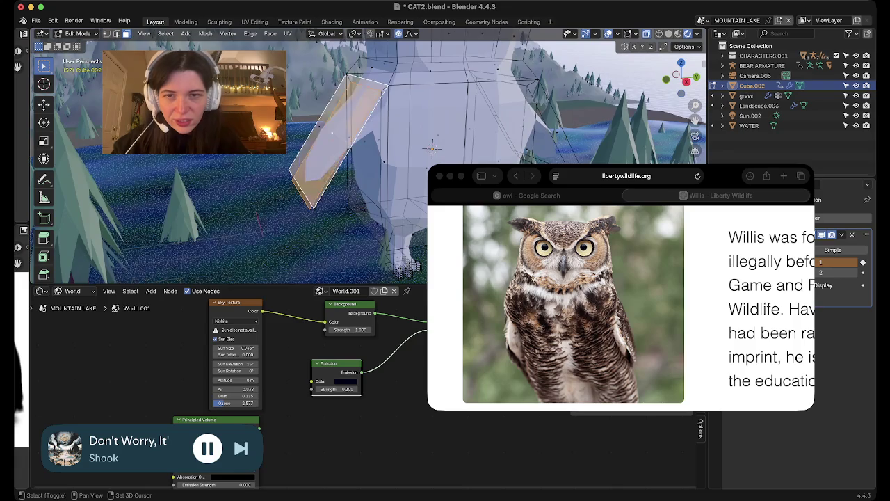
middle_drag(348, 159, 389, 173)
- Rotate and move the selected vertices with smooth falloff, then switch to Right Orthographic view
key(r)
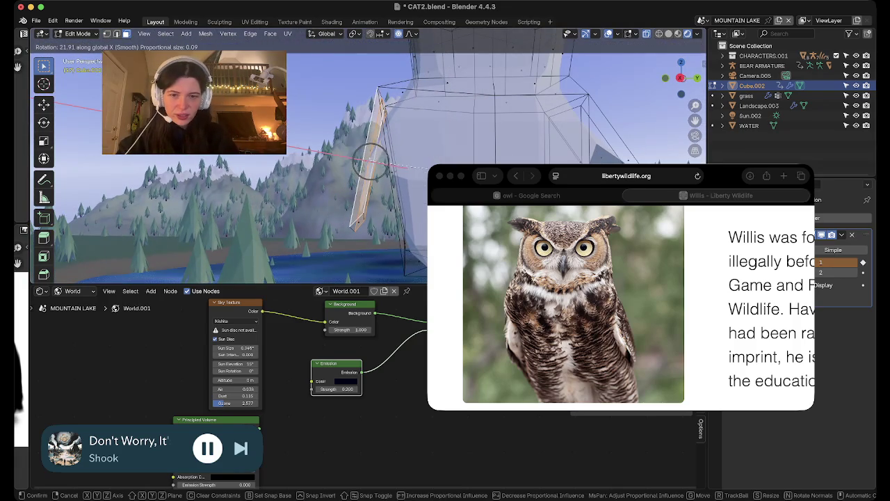
key(Return)
key(g)
key(Return)
mouse_move(390, 167)
middle_down()
mouse_move(431, 167)
mouse_move(420, 194)
mouse_move(421, 185)
middle_up()
key(r)
key(x)
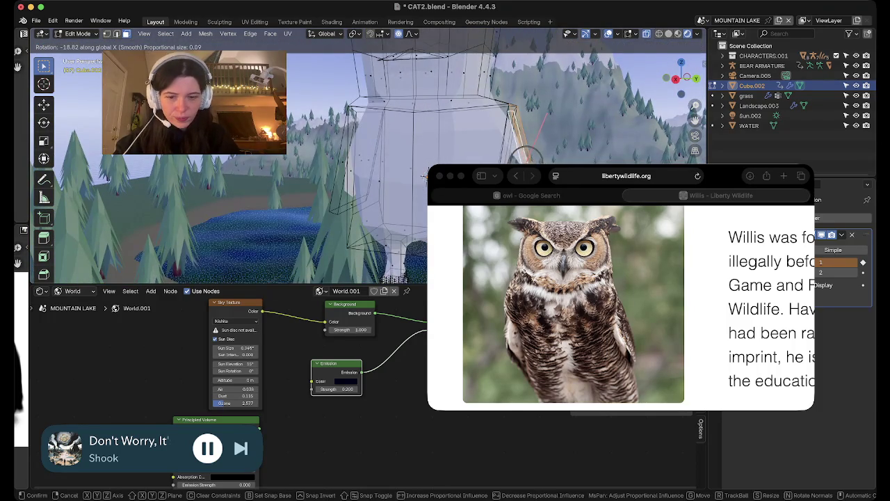
key(Escape)
key(g)
click(423, 177)
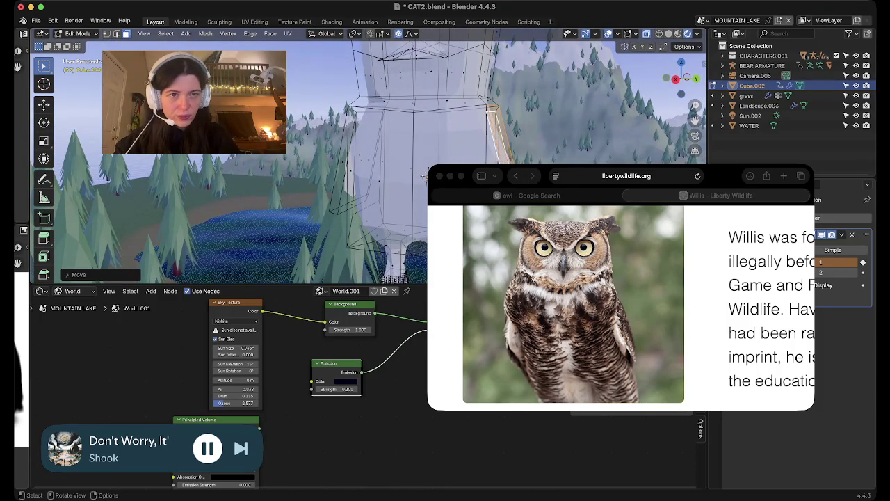
click(675, 78)
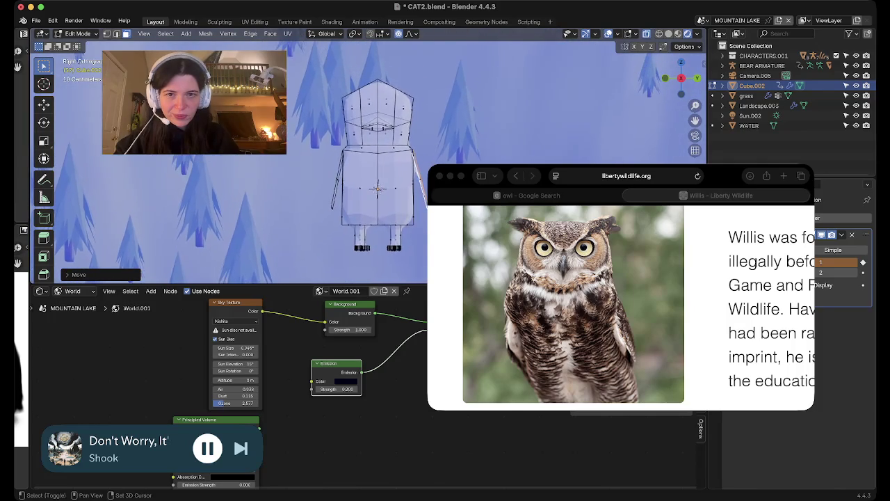
- Scale the upper head vertices narrower and move them into place
scroll(379, 185, up, 3)
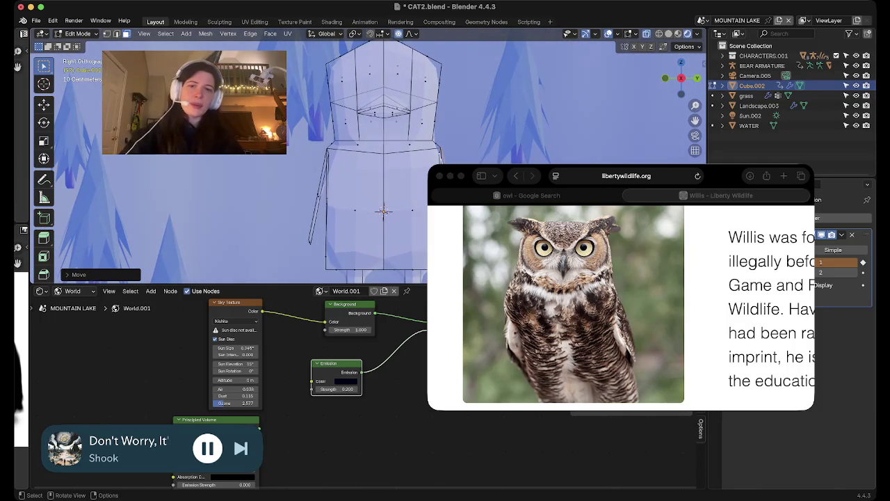
drag(316, 43, 448, 142)
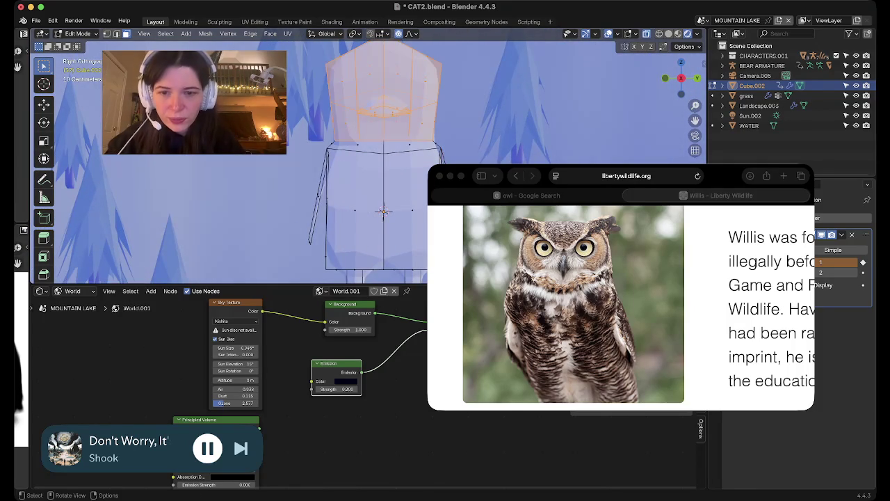
key(s)
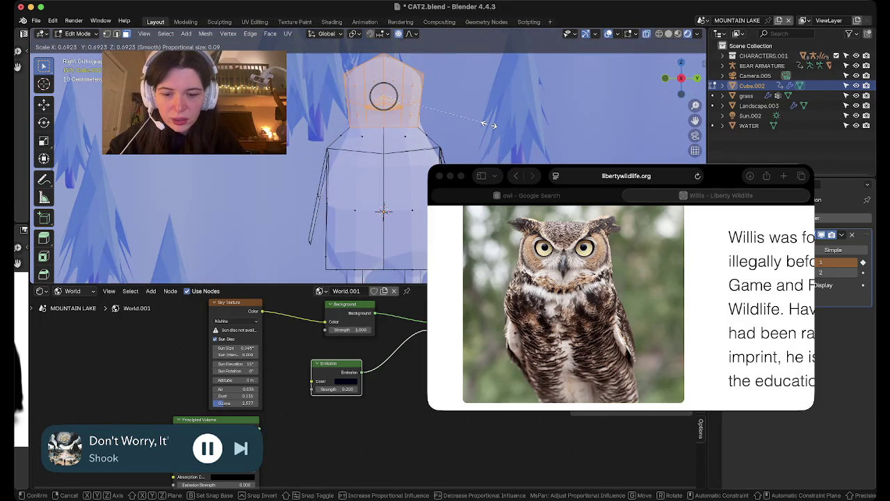
key(Return)
key(g)
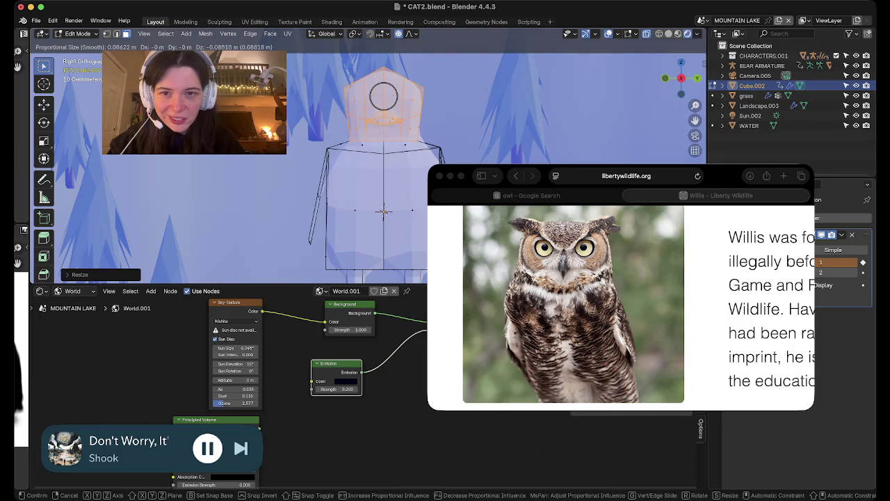
key(Return)
mouse_move(383, 210)
middle_down()
mouse_move(320, 201)
mouse_move(342, 189)
middle_up()
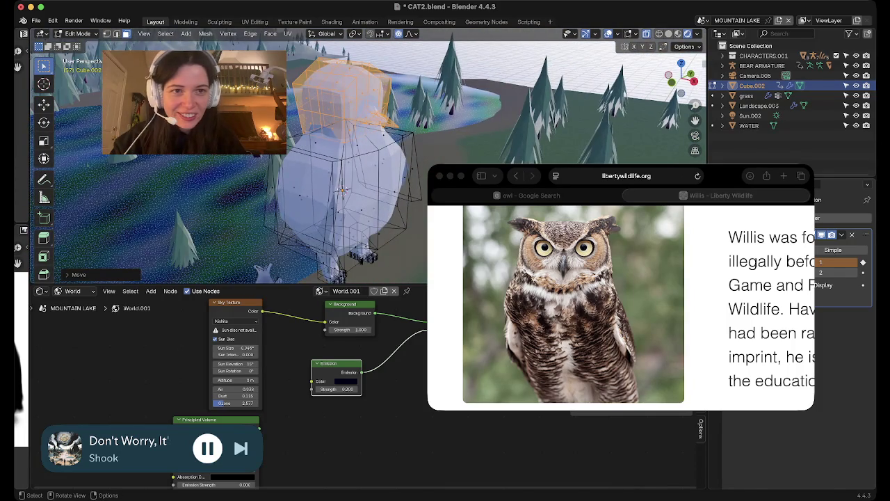
- In Front Orthographic view, scale the middle and lower body vertices narrower along X
click(690, 69)
scroll(424, 128, down, 2)
shift+middle_drag(424, 128, 438, 43)
key(b)
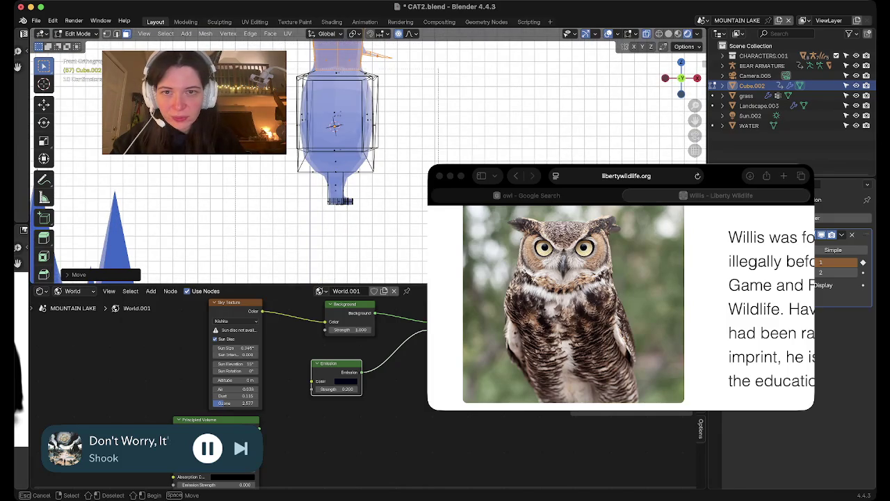
drag(438, 70, 289, 212)
key(s)
key(x)
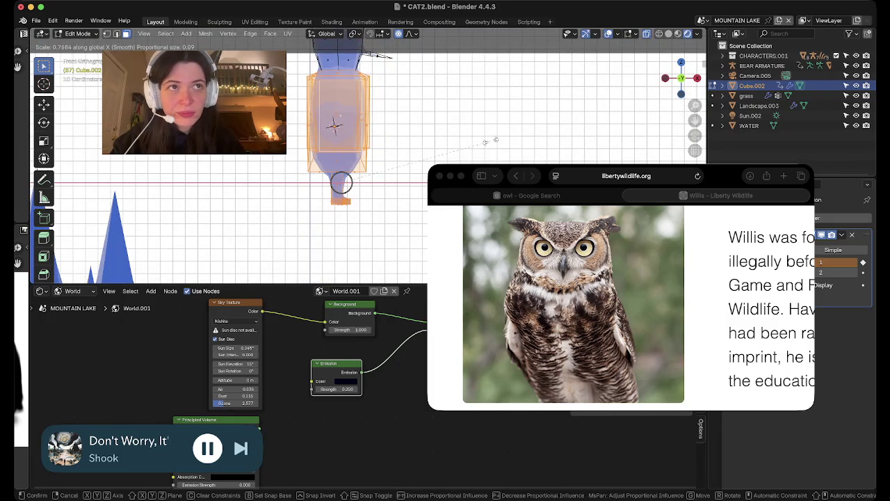
click(492, 140)
mouse_move(492, 140)
middle_down()
mouse_move(418, 125)
mouse_move(375, 174)
middle_up()
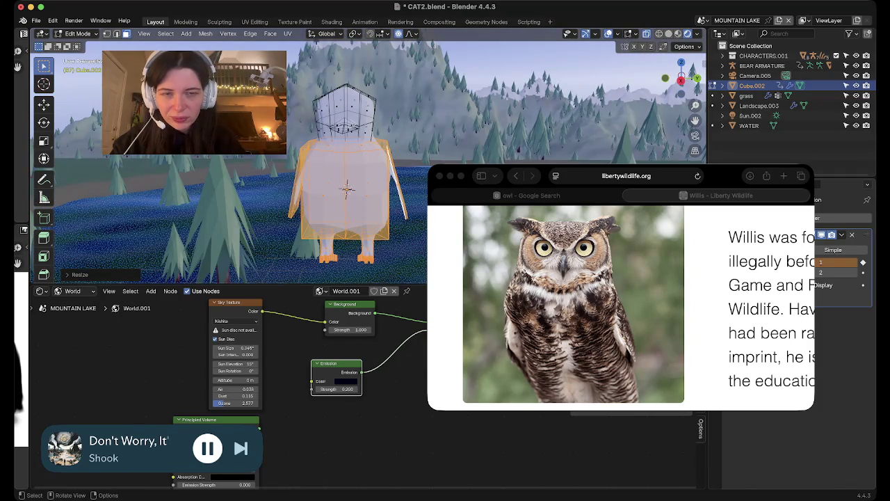
- In Right Orthographic view, scale the body vertices along Y to slim its depth
click(680, 80)
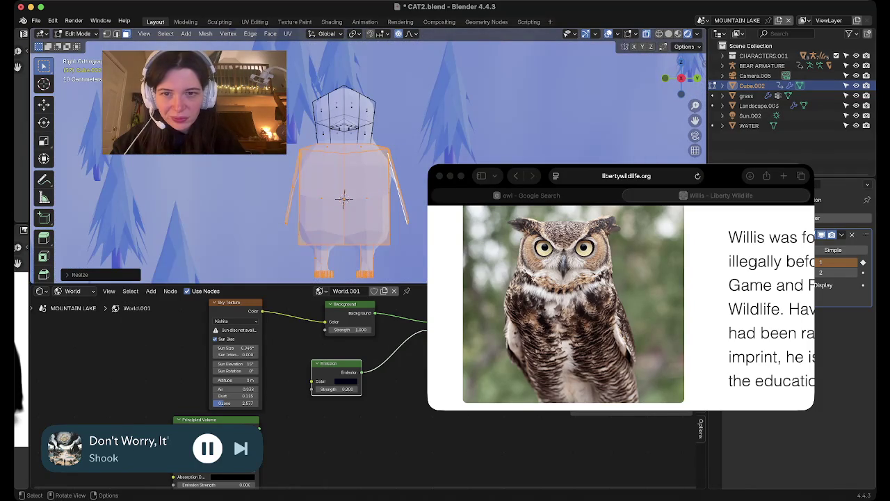
key(Tab)
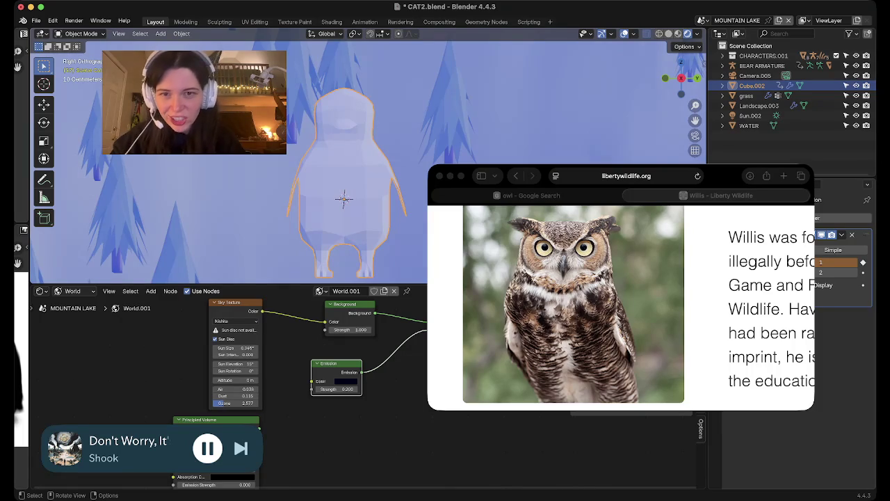
key(Tab)
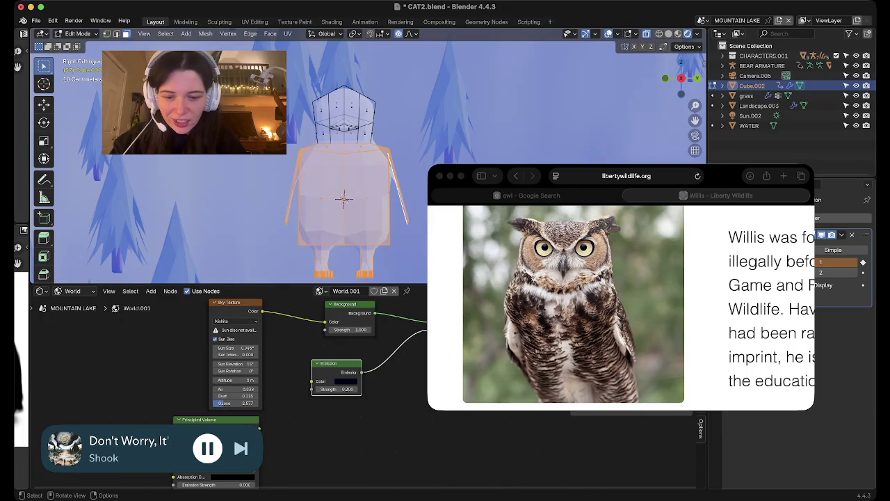
key(s)
key(y)
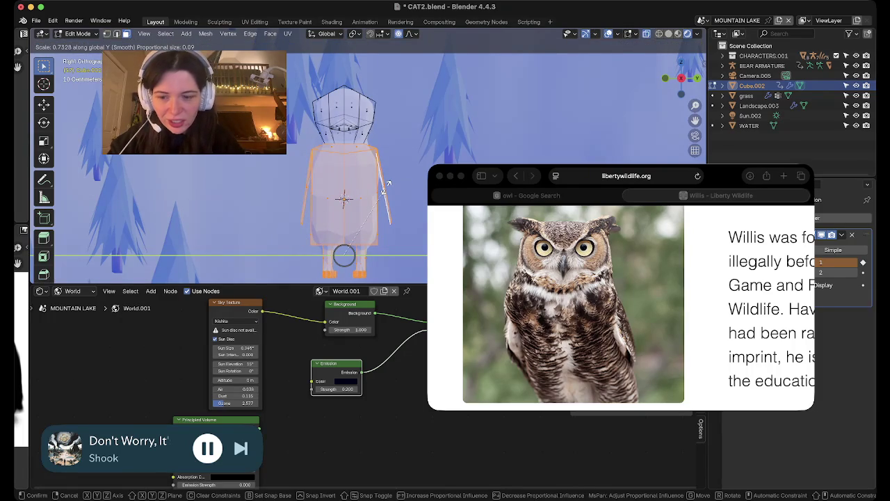
click(388, 184)
key(Tab)
mouse_move(344, 199)
middle_down()
mouse_move(338, 188)
mouse_move(346, 196)
middle_up()
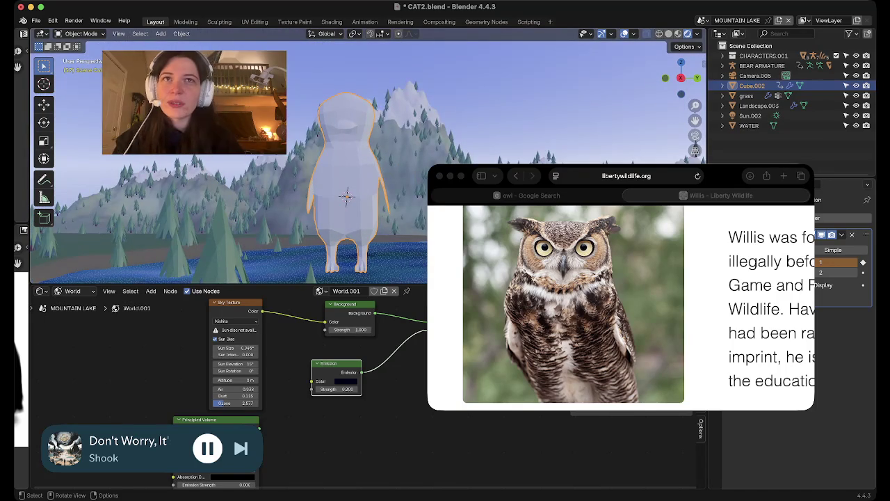
- Box-select the head vertices and scale them along Y to reshape the head
key(Tab)
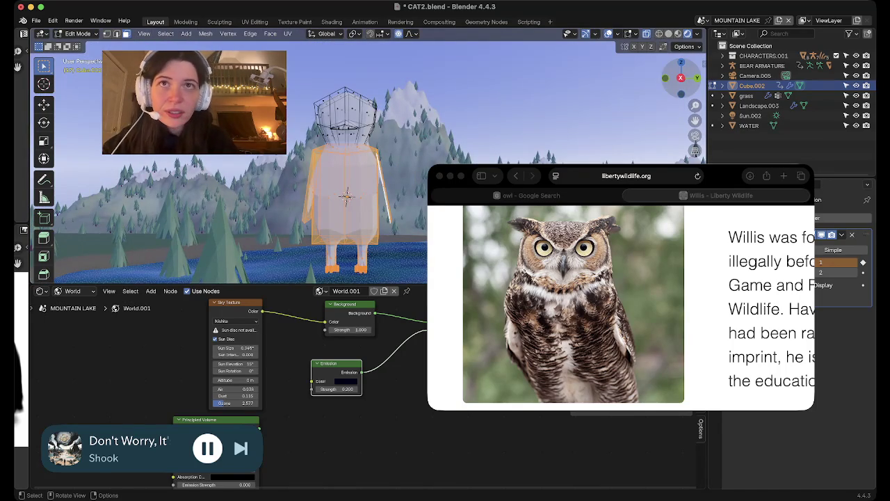
click(681, 77)
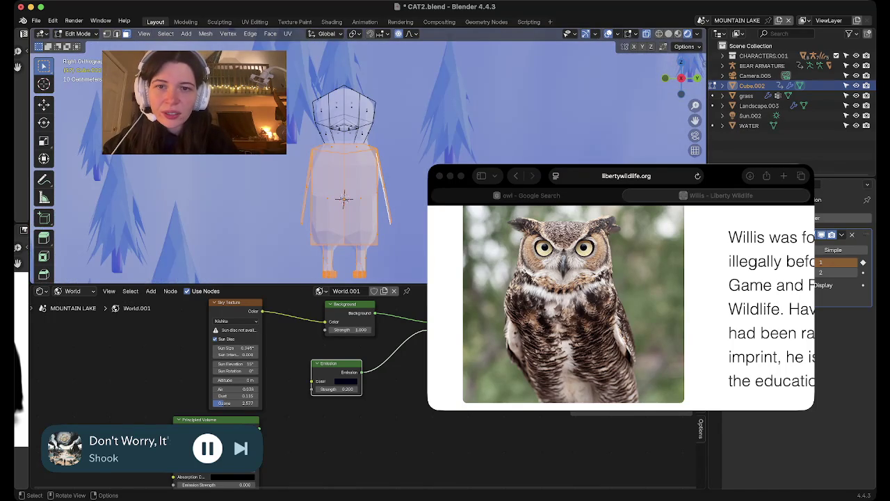
key(b)
drag(395, 70, 281, 145)
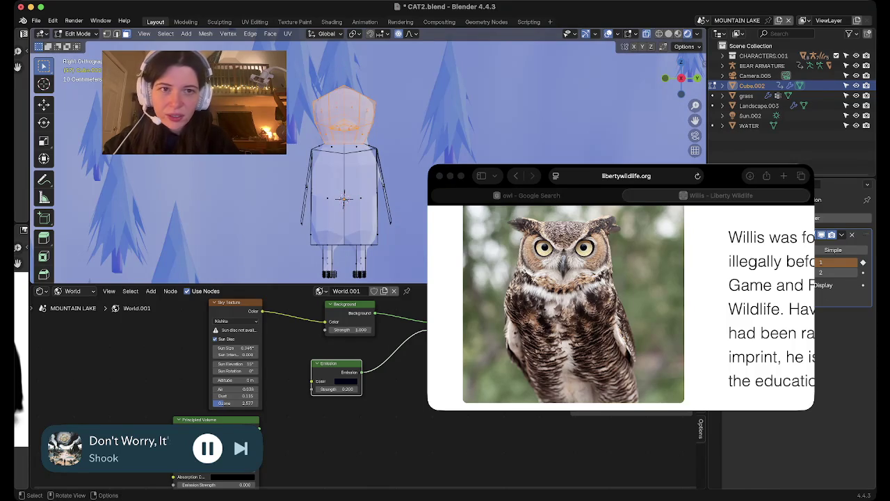
key(s)
key(x)
key(y)
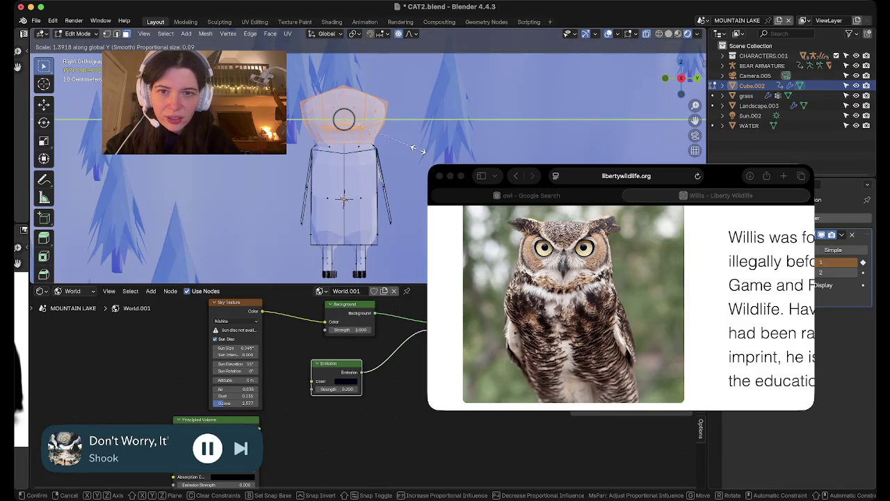
click(410, 148)
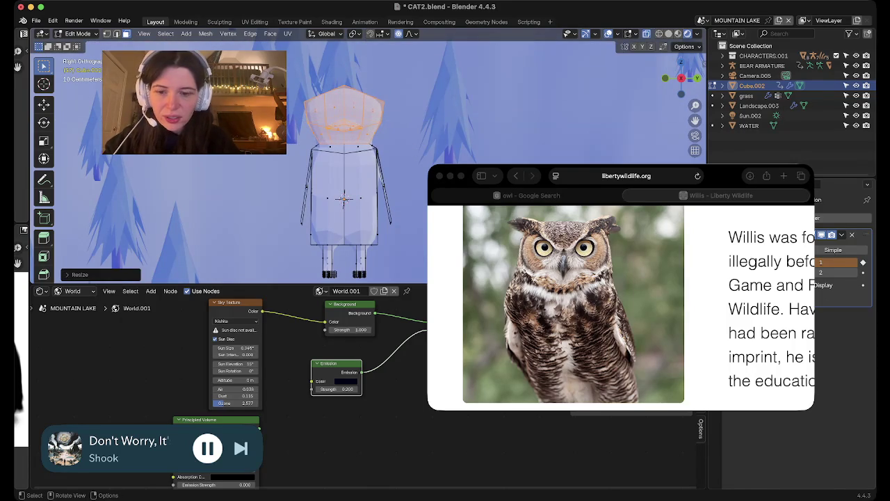
mouse_move(333, 174)
middle_down()
mouse_move(299, 216)
mouse_move(320, 180)
mouse_move(355, 160)
mouse_move(396, 144)
mouse_move(404, 164)
middle_up()
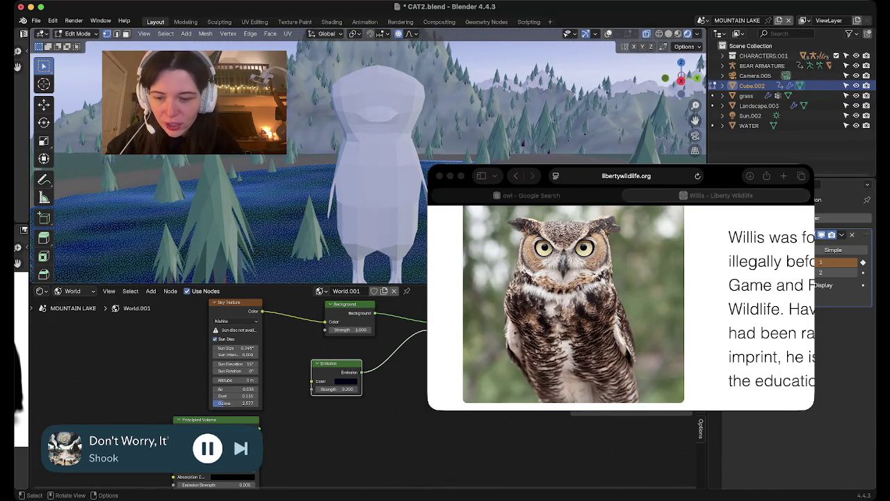
- In side orthographic view, box-select the top head vertices and scale them along Y
key(Tab)
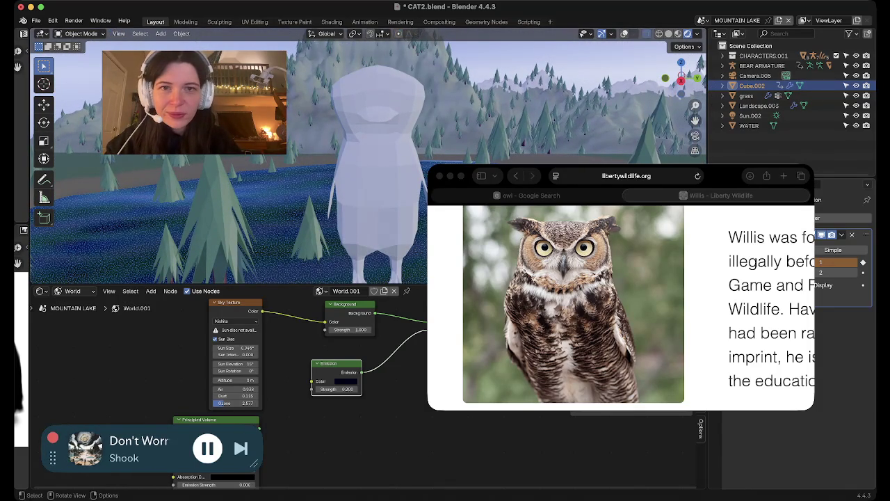
key(shift+alt+z)
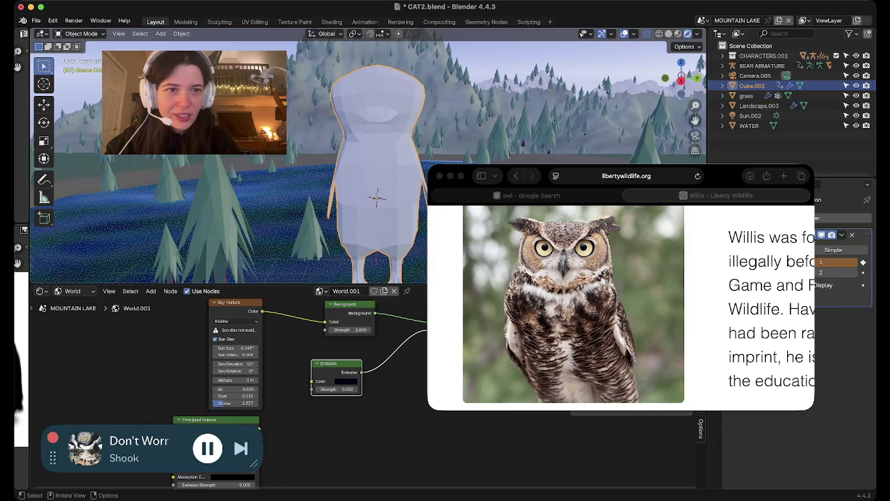
key(KP_1)
key(KP_3)
key(Tab)
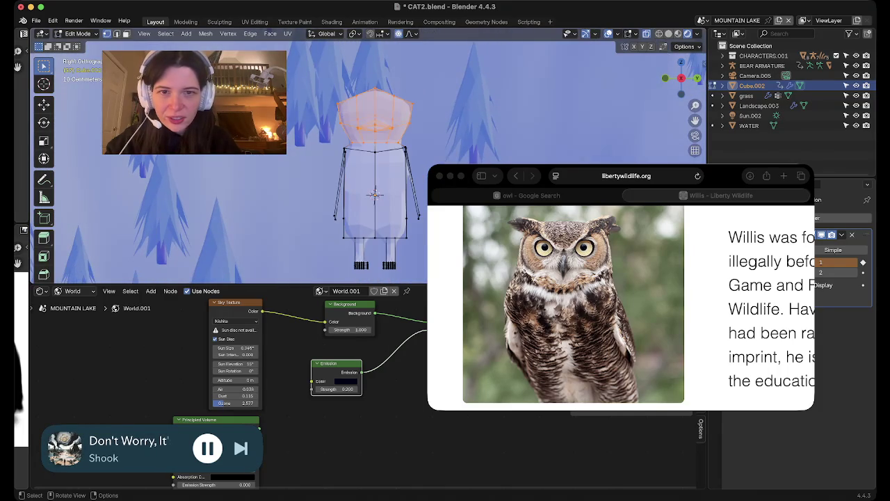
key(alt+a)
key(b)
drag(332, 91, 416, 117)
key(s)
key(y)
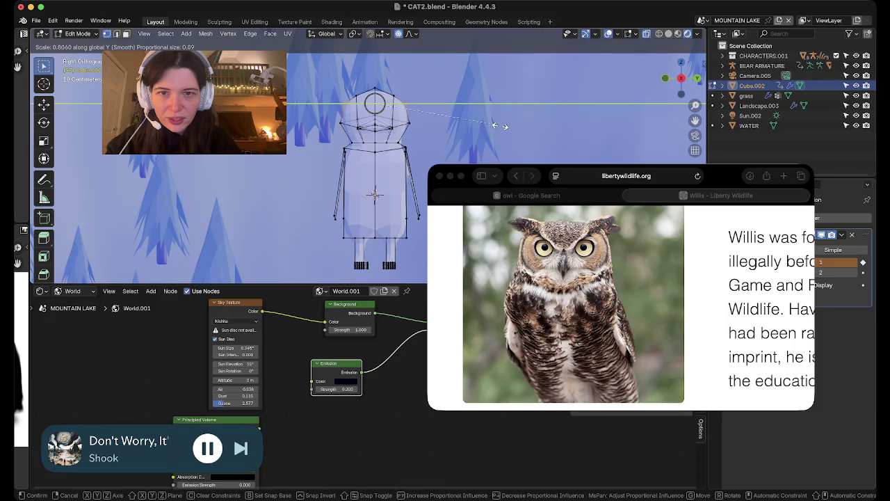
click(494, 126)
- Apply Shade Smooth to the owl body and return to Edit Mode
key(Tab)
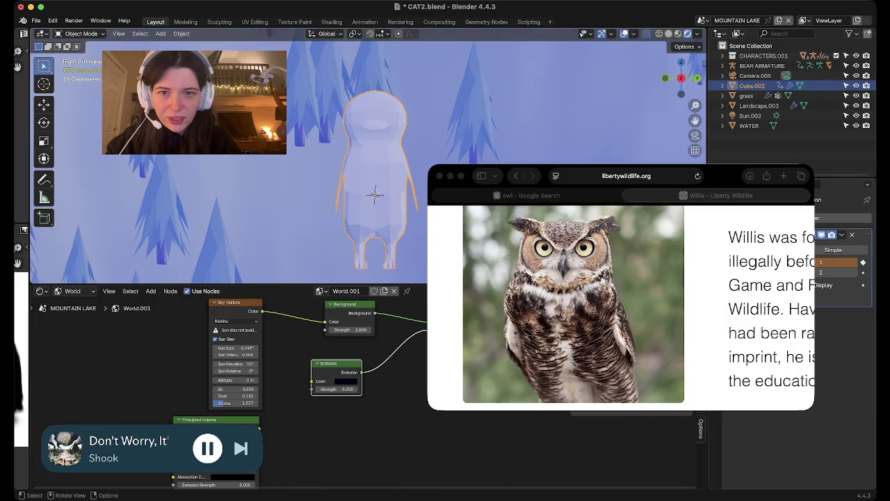
middle_drag(376, 195, 320, 174)
right_click(278, 129)
click(289, 137)
scroll(375, 181, up, 2)
middle_drag(376, 195, 278, 193)
scroll(333, 209, up, 3)
scroll(334, 209, up, 4)
middle_drag(335, 217, 358, 132)
key(Tab)
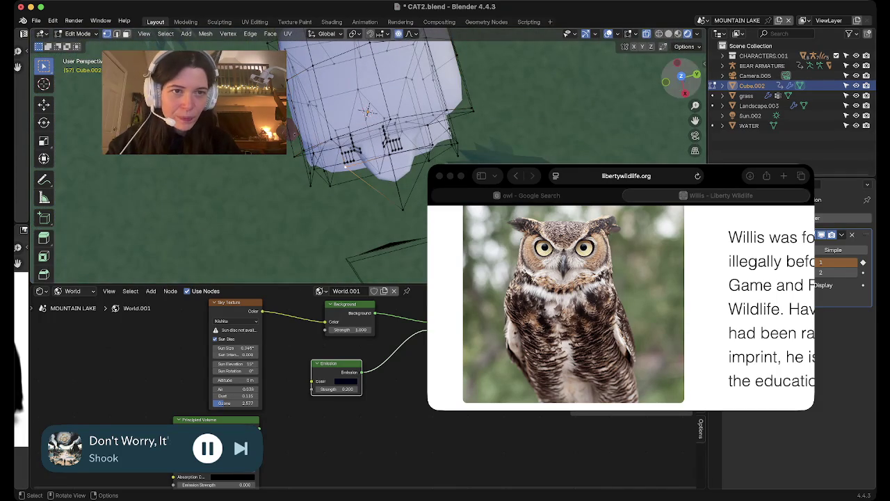
- In Top Orthographic view, scale the selected vertices along Y with proportional falloff
click(682, 75)
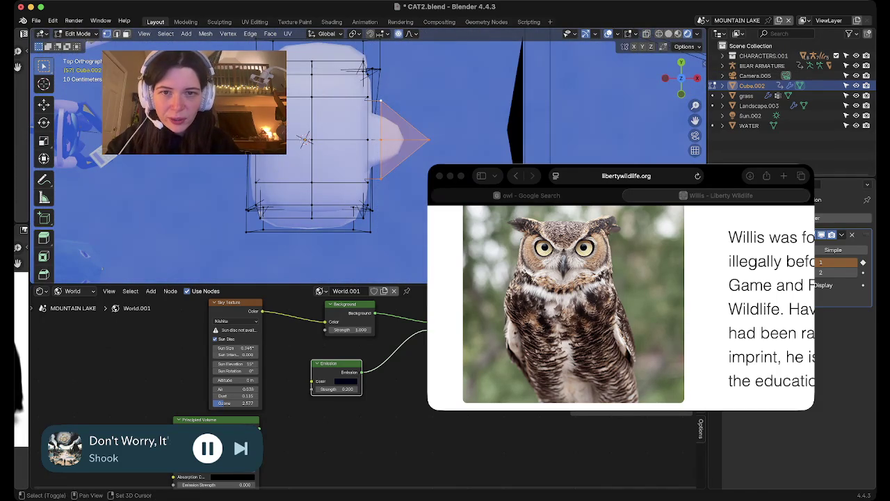
key(s)
key(y)
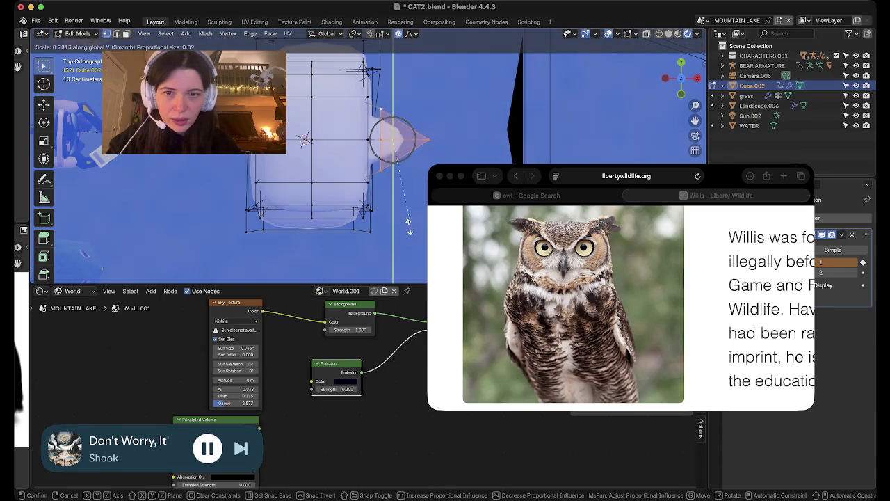
click(362, 160)
key(Tab)
mouse_move(361, 160)
middle_down()
mouse_move(334, 174)
mouse_move(361, 143)
mouse_move(362, 181)
mouse_move(379, 164)
middle_up()
scroll(334, 174, down, 5)
- Move the selected vertices about 0.20 m along X with smooth falloff
key(Tab)
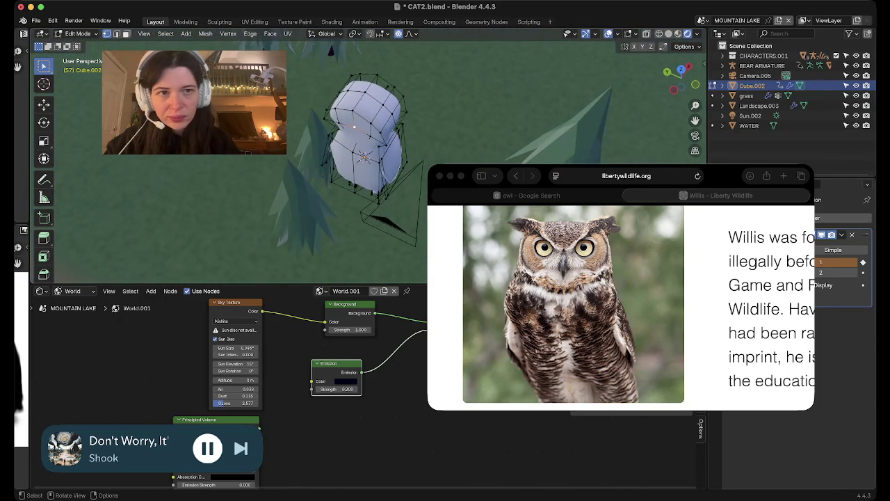
middle_drag(354, 127, 358, 132)
key(g)
key(x)
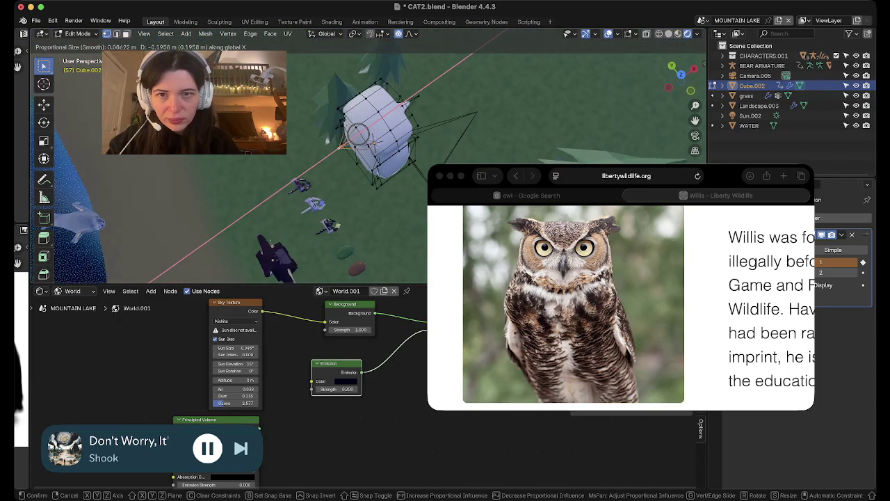
scroll(373, 139, up, 3)
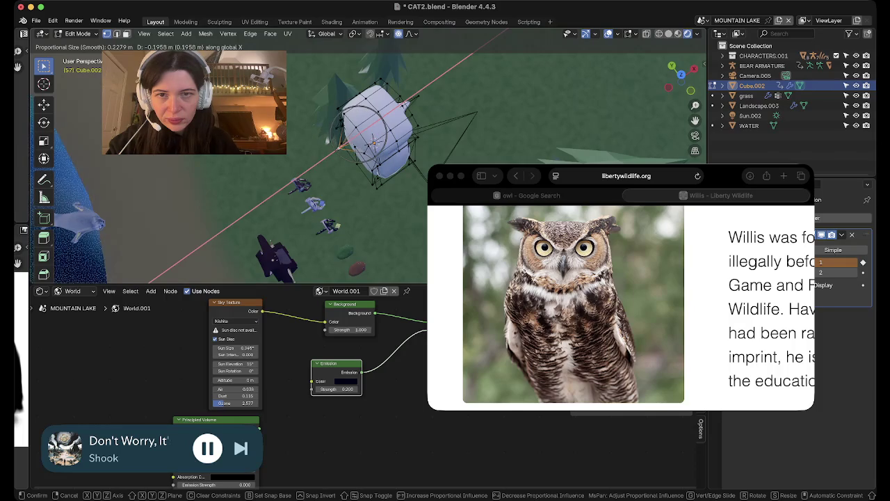
click(373, 139)
key(Tab)
mouse_move(373, 139)
middle_down()
mouse_move(376, 104)
mouse_move(396, 76)
mouse_move(410, 84)
mouse_move(417, 180)
mouse_move(417, 129)
middle_up()
key(Tab)
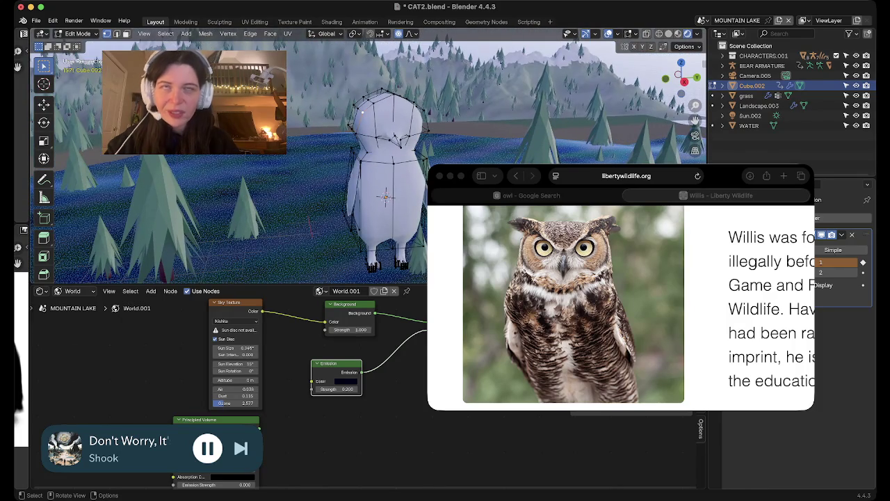
- Save the scene as CAT2.blend, view it from the right side, and re-enter Edit Mode
key(Tab)
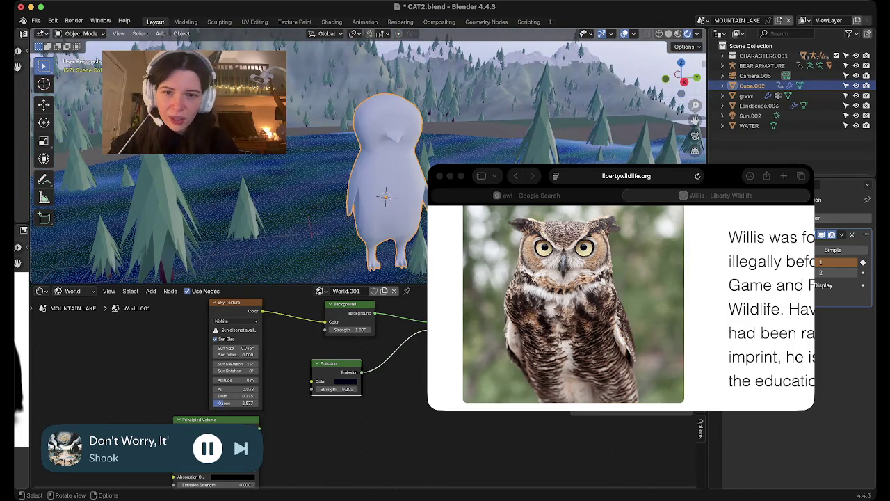
mouse_move(369, 160)
middle_down()
mouse_move(368, 188)
mouse_move(369, 160)
mouse_move(355, 167)
mouse_move(369, 160)
middle_up()
key(ctrl+s)
click(682, 80)
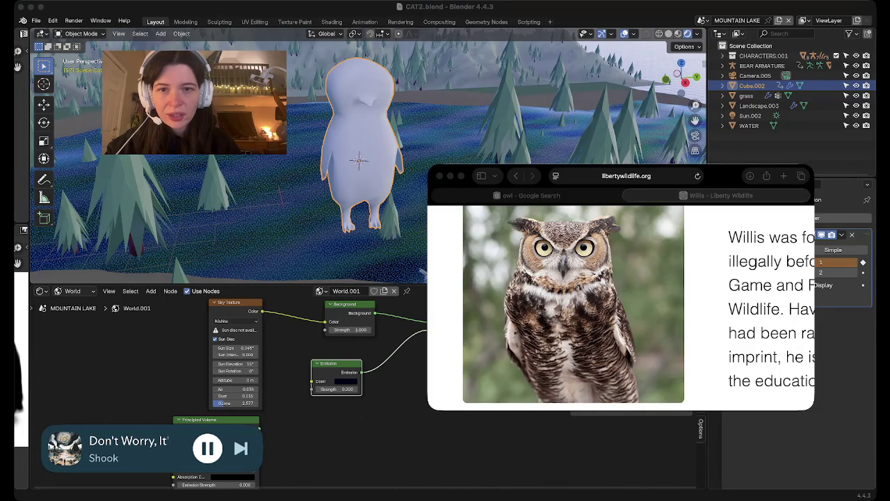
middle_drag(369, 208, 389, 174)
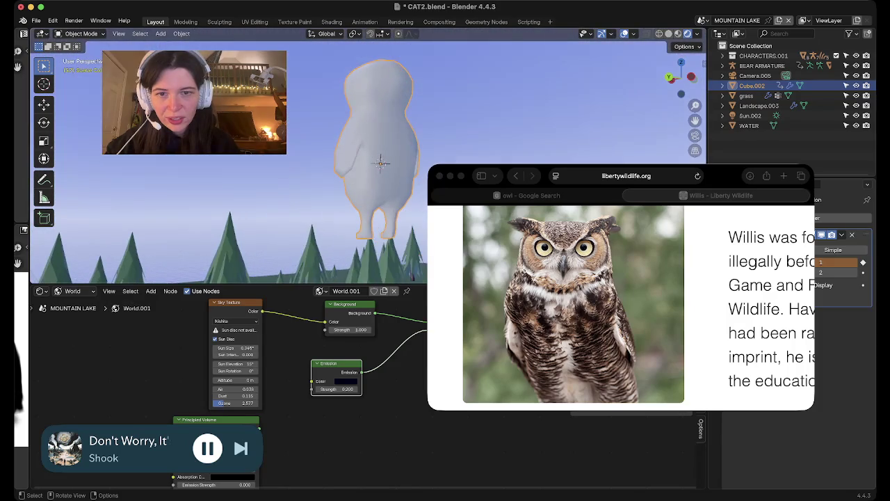
key(Tab)
scroll(390, 170, up, 5)
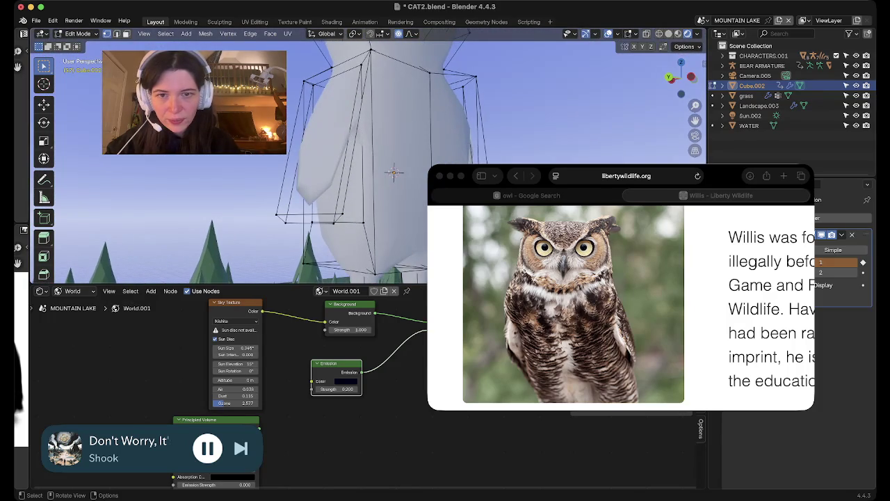
- Select the right and left side faces of the owl body
middle_drag(394, 172, 376, 172)
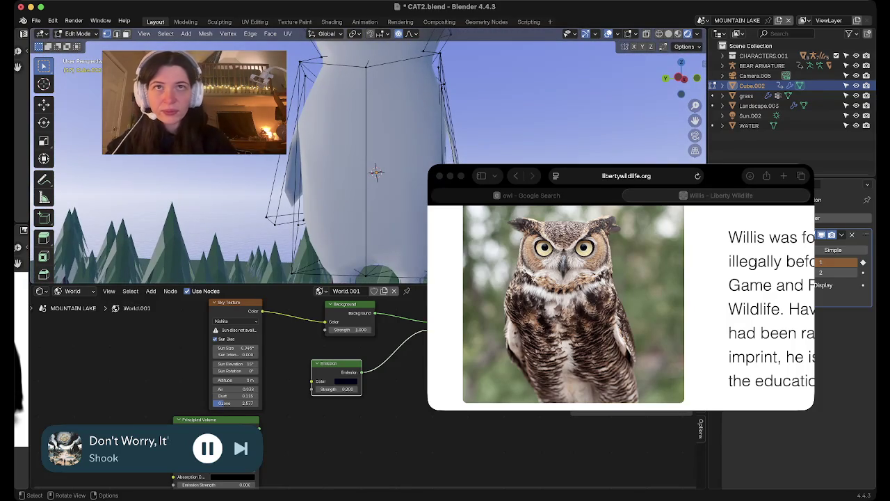
click(375, 172)
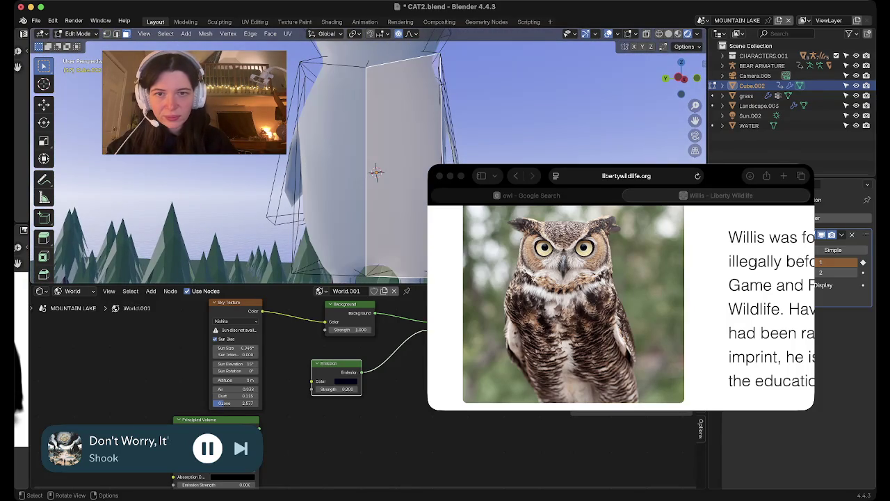
shift+click(333, 160)
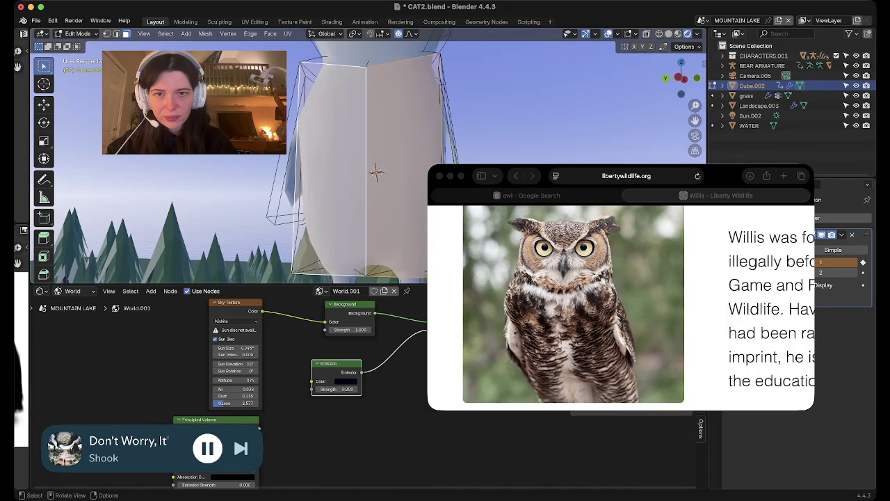
right_click(299, 164)
key(Escape)
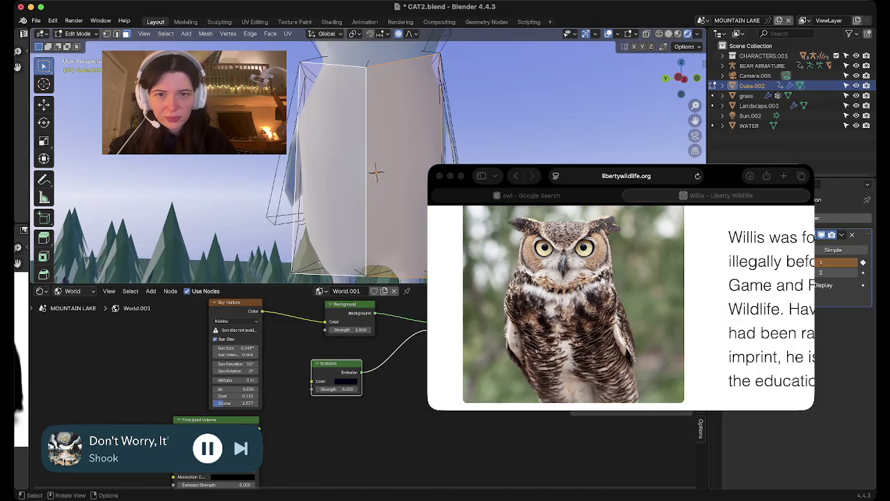
- Inset both selected side faces by about 0.15 m
key(i)
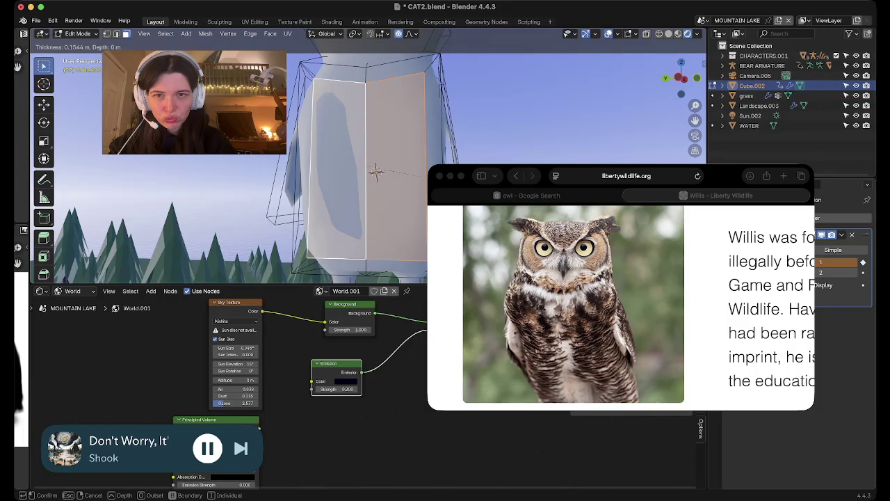
click(375, 171)
mouse_move(375, 172)
middle_down()
mouse_move(393, 171)
mouse_move(313, 202)
middle_up()
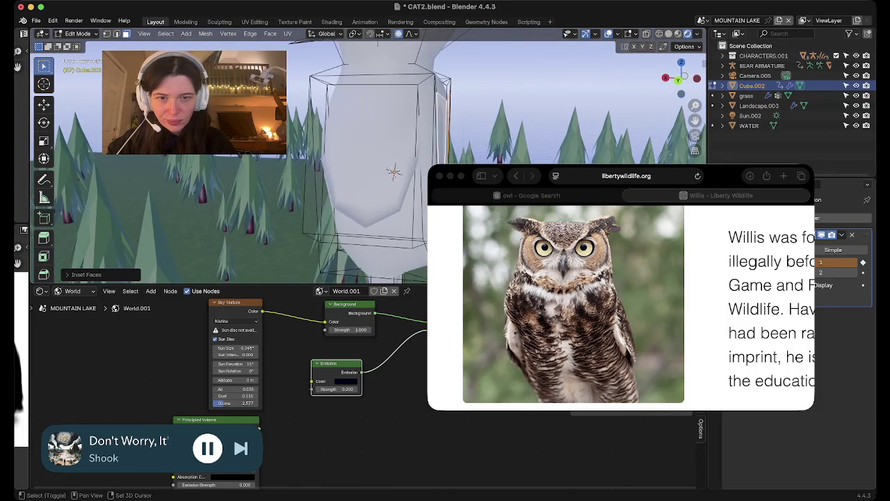
middle_drag(486, 209, 404, 209)
right_click(255, 149)
- Subdivide the inset faces and reselect both side faces of the body
click(275, 202)
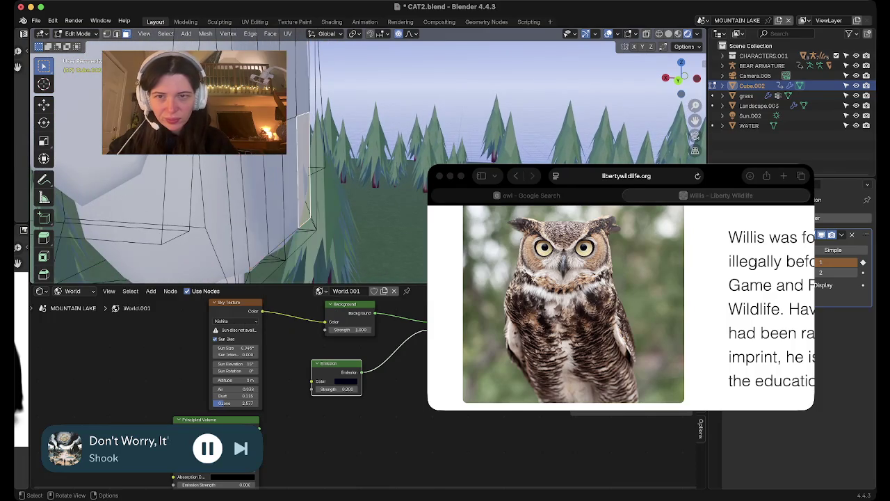
scroll(312, 139, down, 3)
mouse_move(348, 139)
middle_down()
mouse_move(312, 125)
mouse_move(278, 132)
mouse_move(318, 139)
middle_up()
click(363, 167)
shift+click(312, 117)
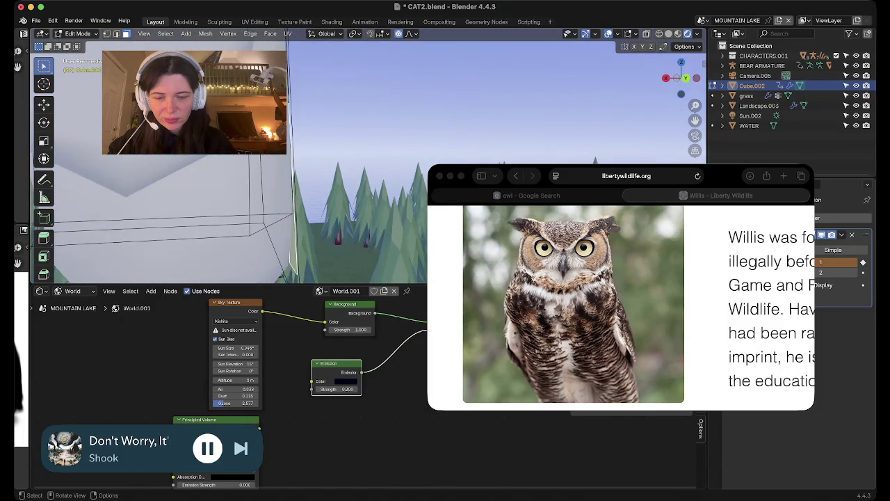
middle_drag(296, 184, 303, 167)
- Extrude both side faces outward and tilt them around the Y axis
key(e)
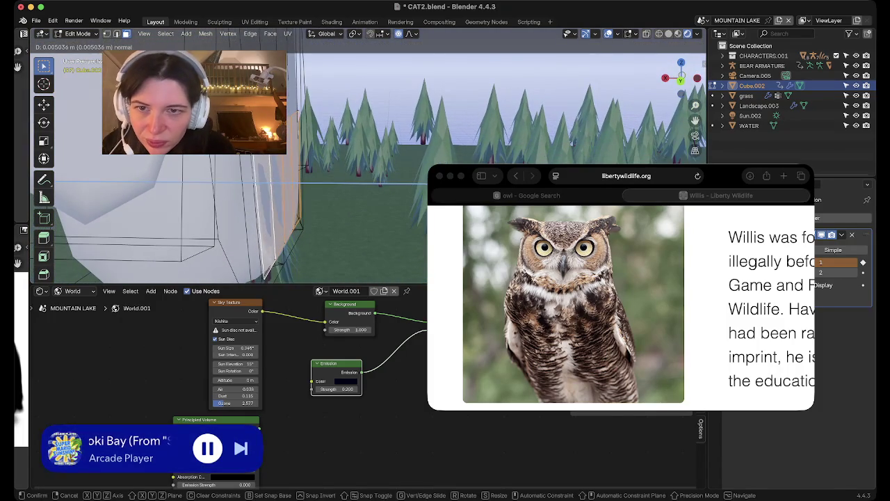
click(303, 167)
scroll(303, 167, up, 2)
scroll(304, 167, up, 2)
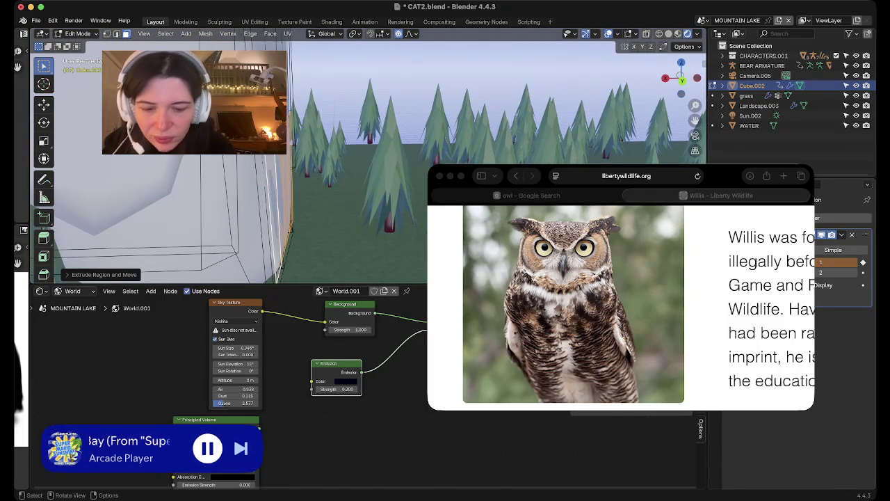
key(r)
key(y)
scroll(426, 182, up, 10)
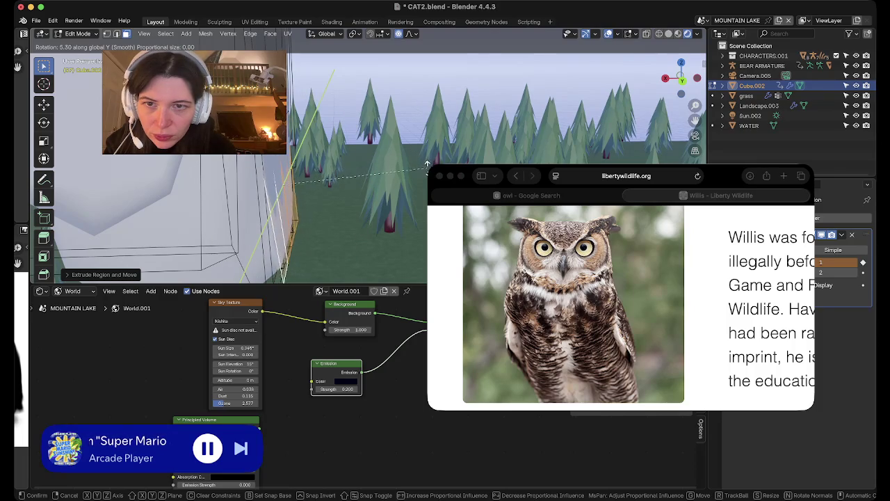
click(425, 170)
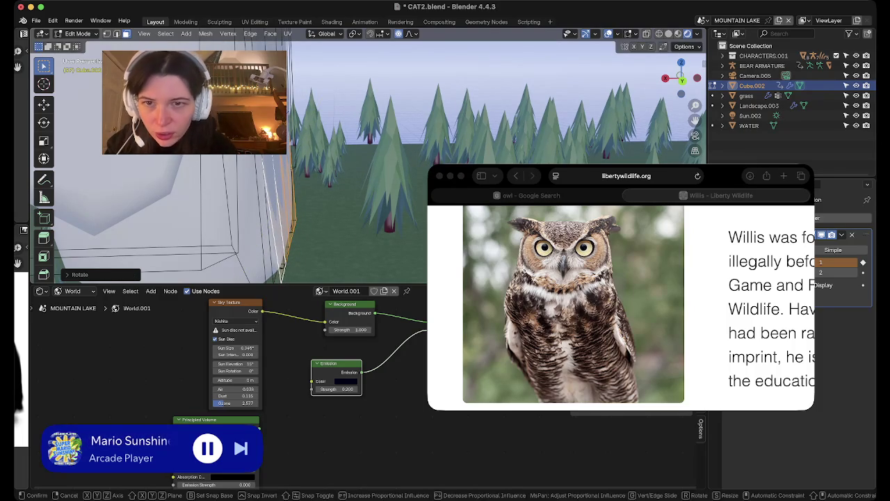
- Shift the extruded flaps along the X axis and return to Object Mode
key(g)
key(x)
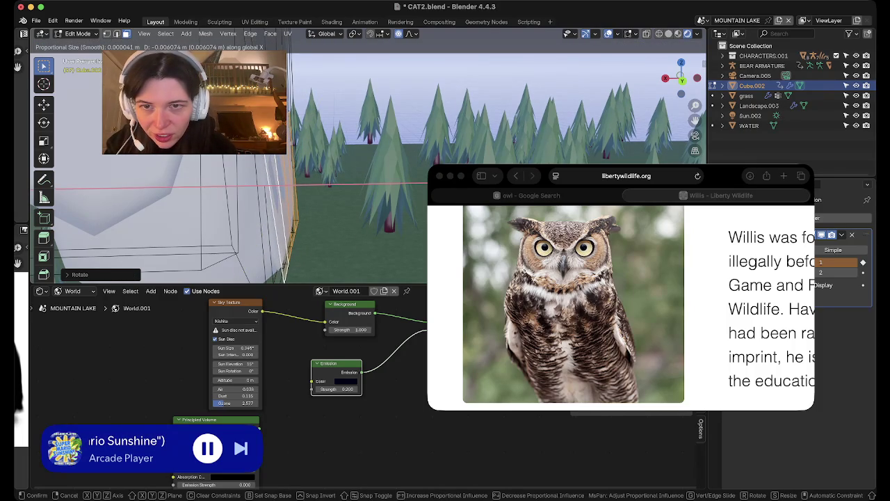
key(Return)
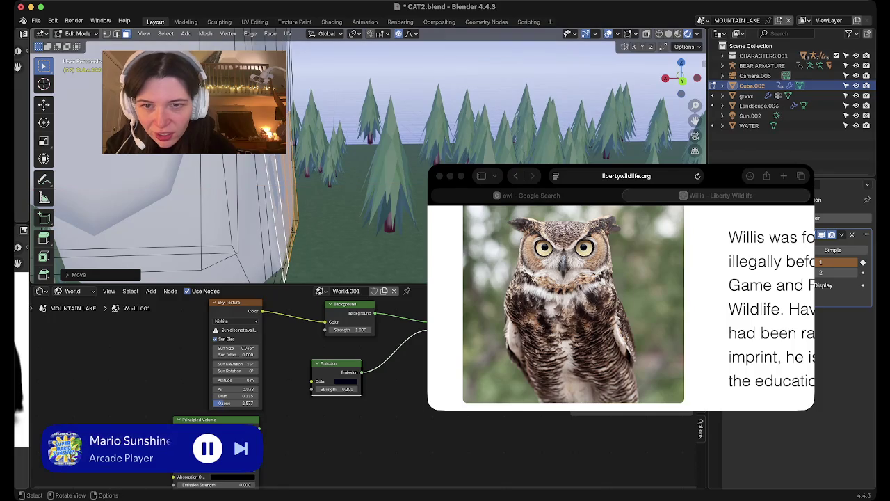
middle_drag(348, 174, 368, 229)
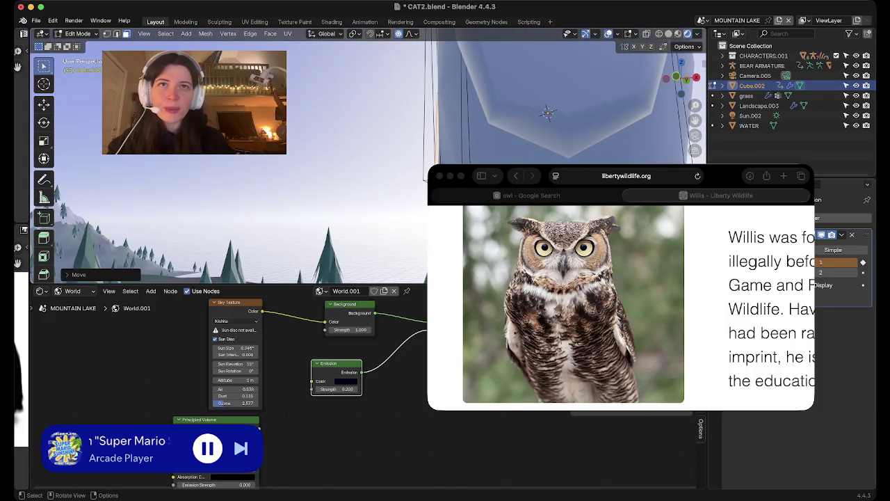
key(shift)
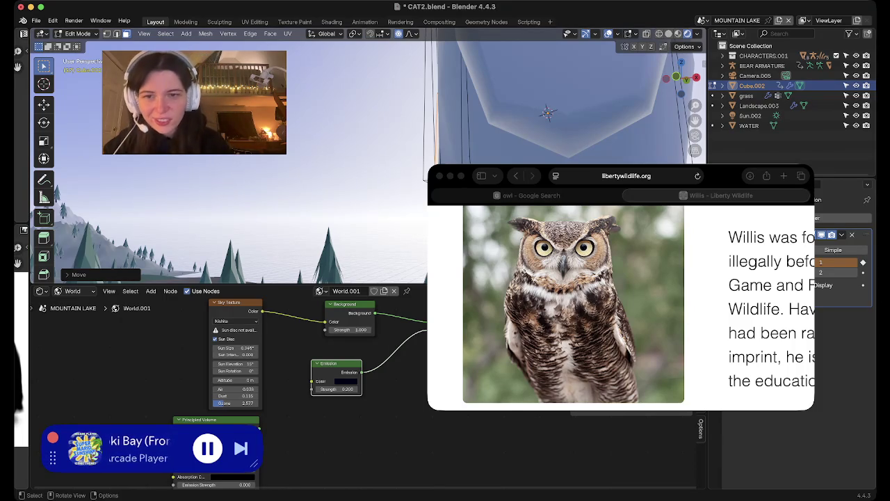
middle_drag(548, 114, 487, 139)
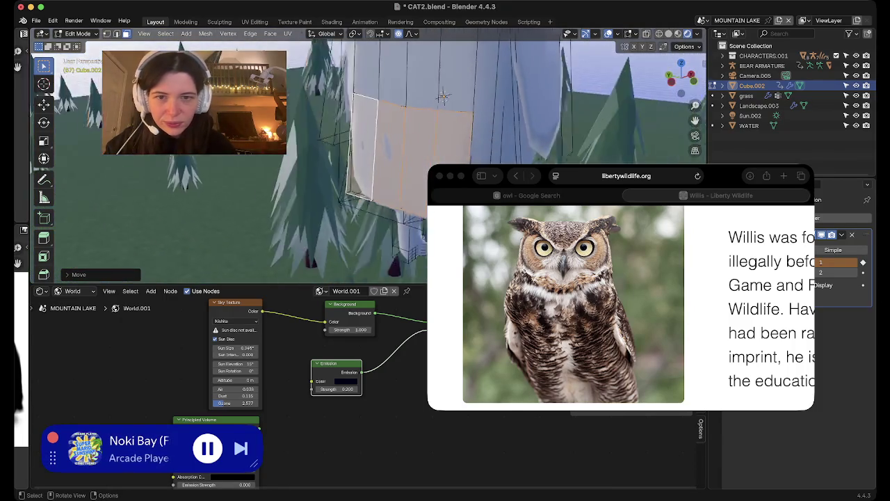
key(Tab)
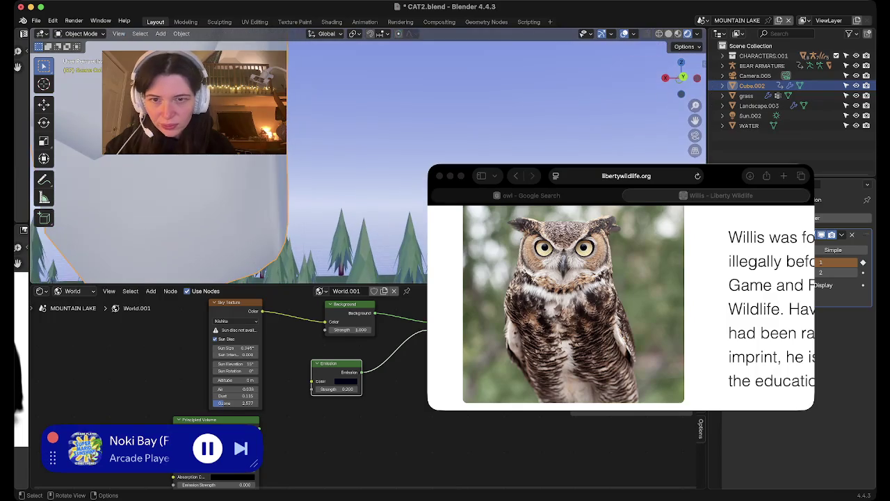
- In Edit Mode, box-select the lower side region and extrude it outward
key(Tab)
middle_drag(486, 139, 445, 125)
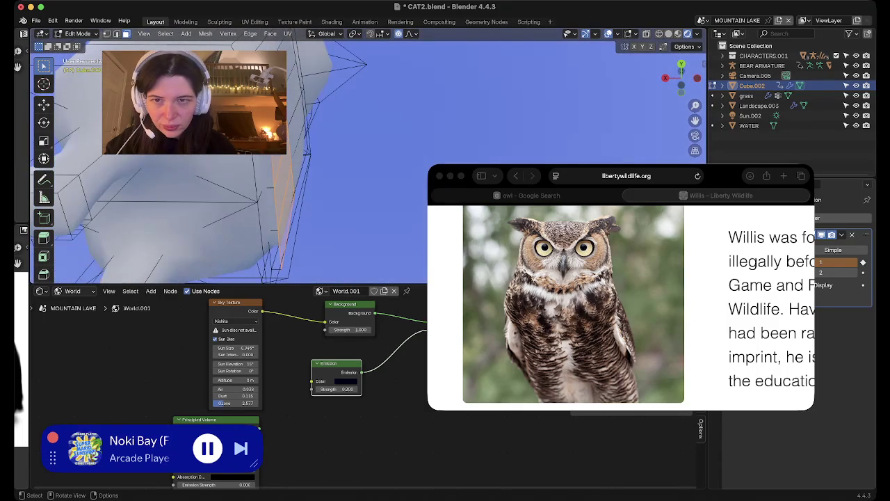
key(b)
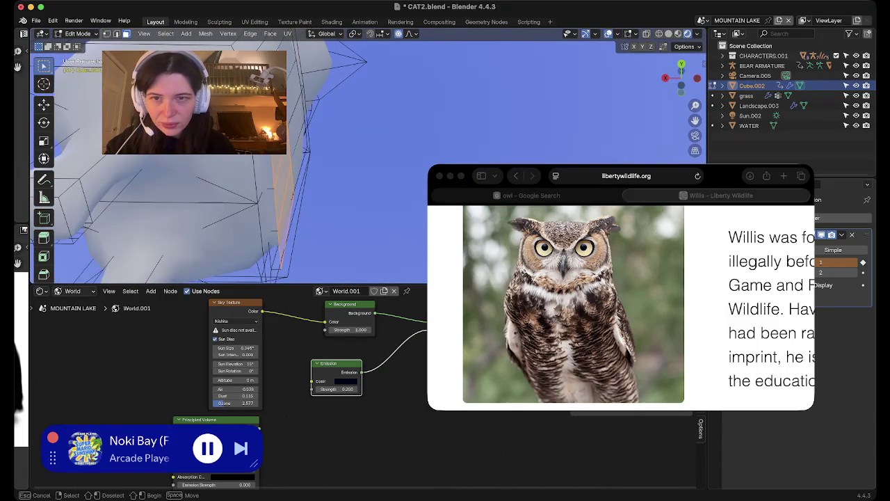
middle_drag(261, 114, 297, 272)
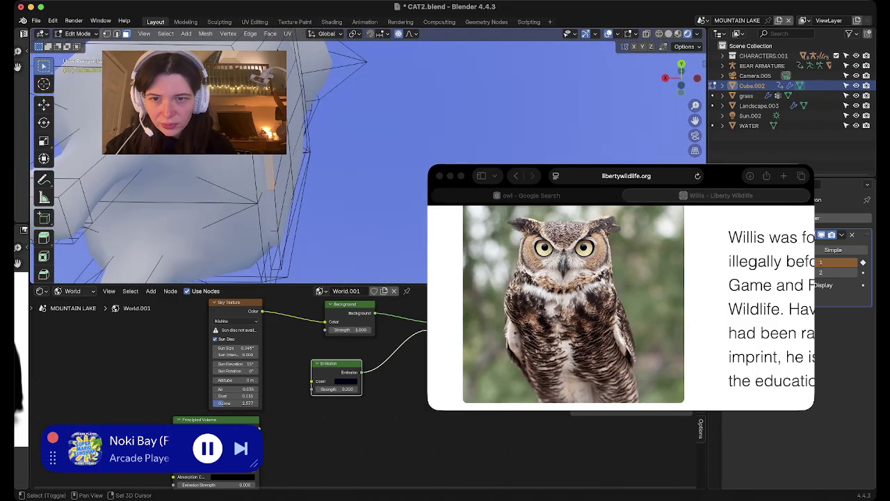
middle_drag(292, 209, 324, 226)
key(e)
click(318, 251)
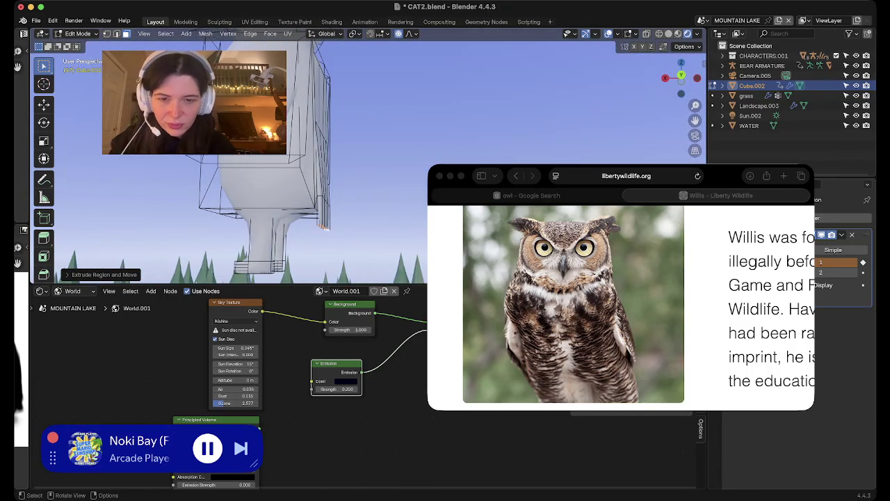
- Rotate the extruded part about 34.7° on Y, pull it into a spike, and exit to Object Mode
key(r)
key(y)
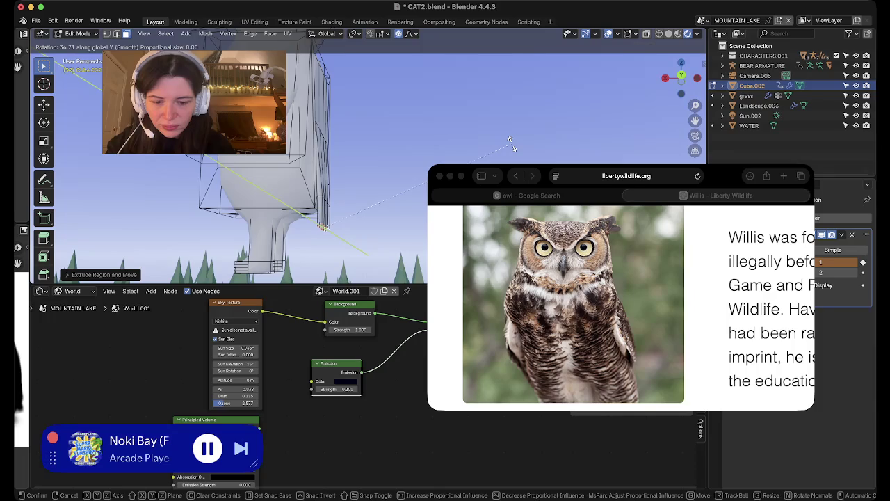
click(511, 143)
click(681, 77)
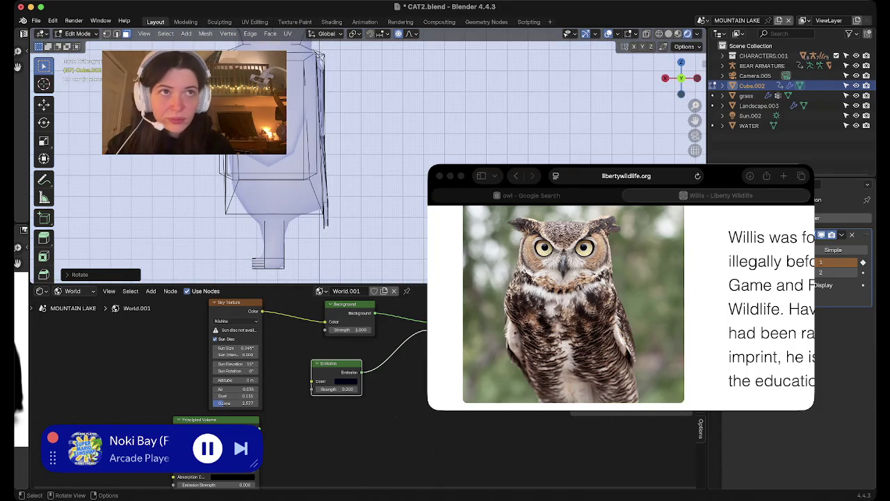
key(g)
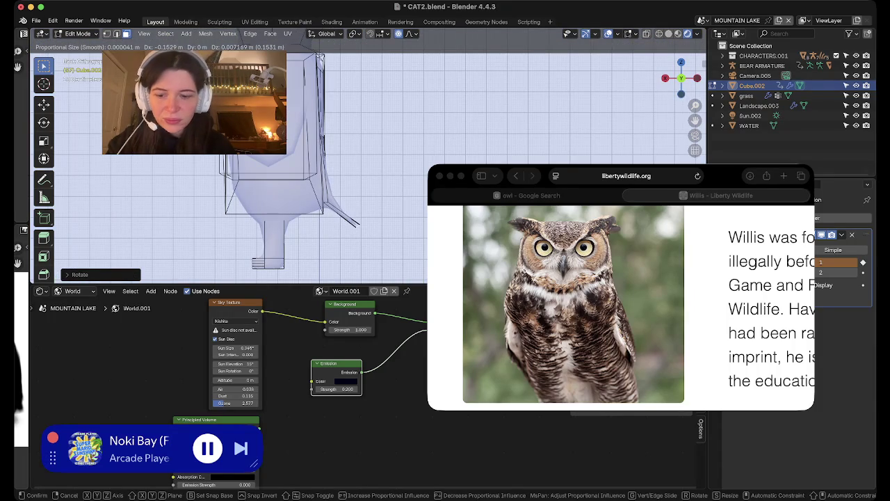
key(Return)
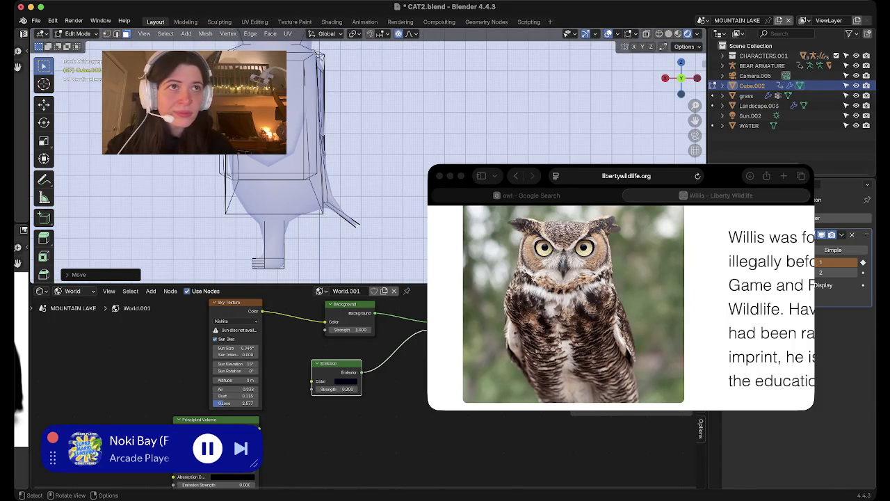
middle_drag(229, 174, 292, 160)
key(Tab)
middle_drag(441, 133, 369, 134)
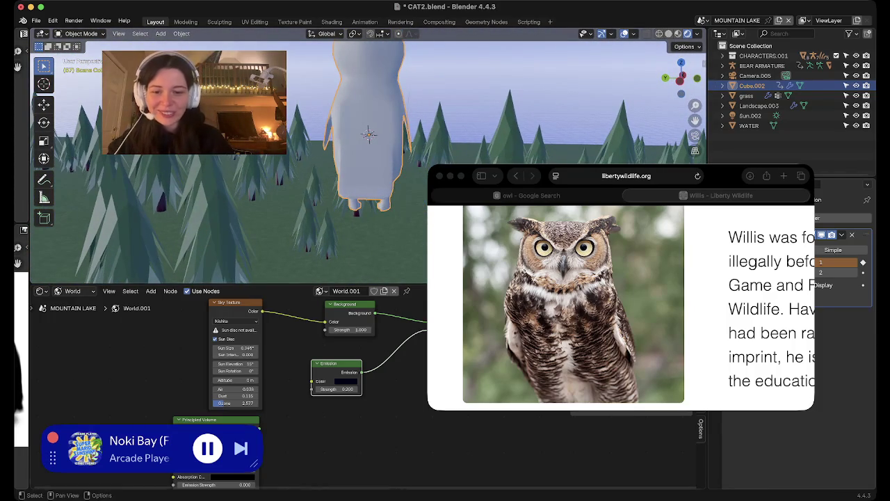
- Search Google Images for 'owl tail' in Safari, then hide the browser
key(super+Tab)
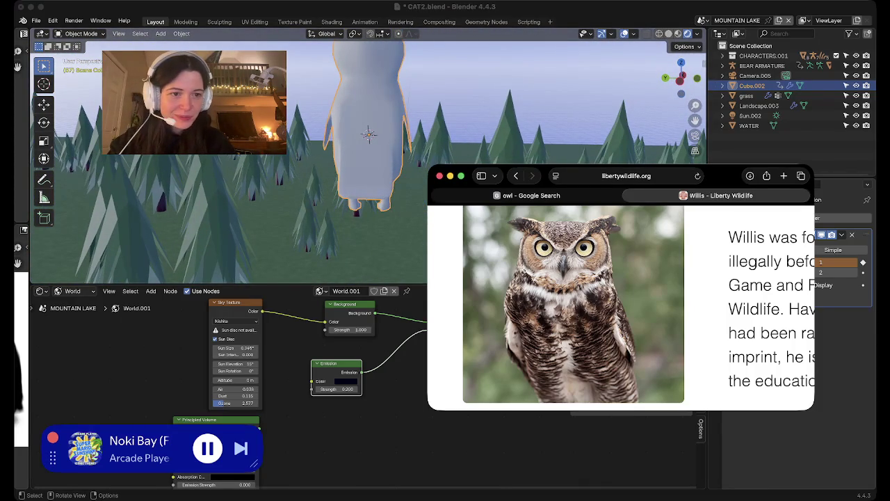
key(super+l)
text(owl tal)
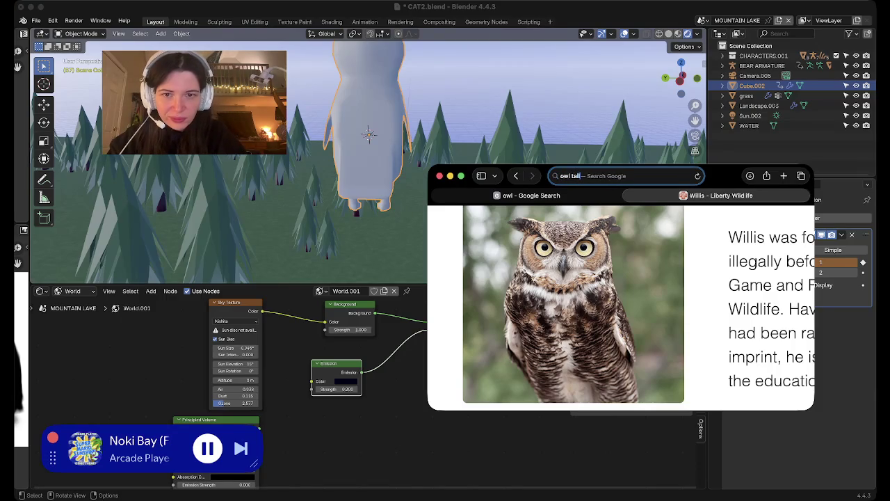
key(Return)
key(super+h)
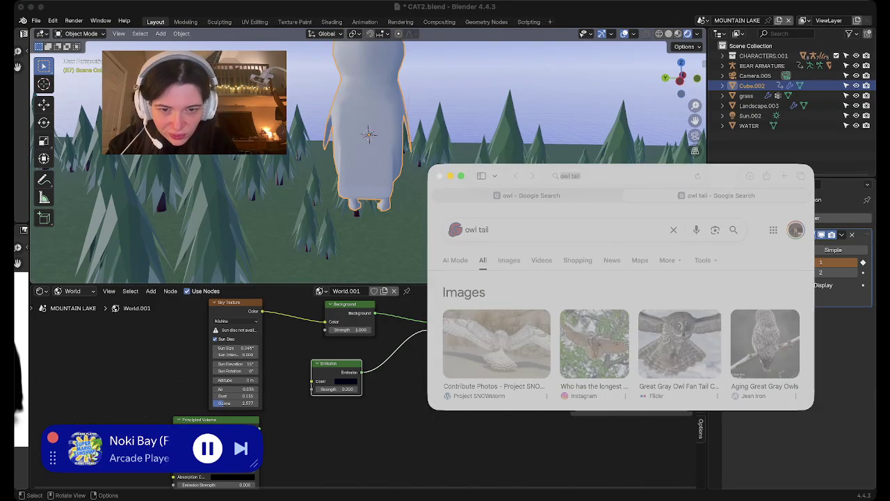
click(509, 260)
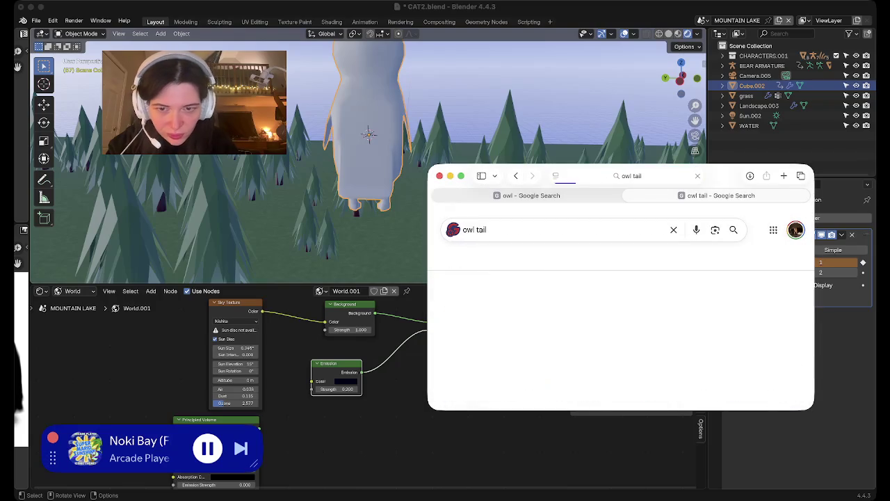
scroll(620, 313, down, 3)
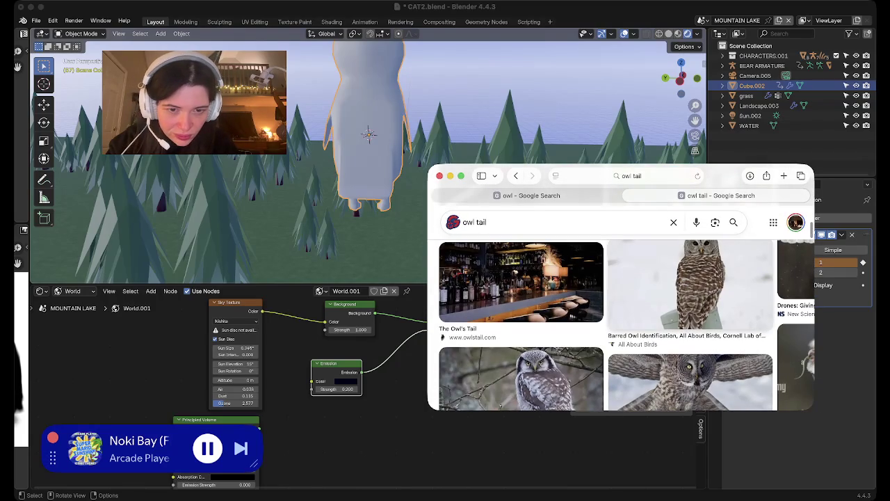
key(super+h)
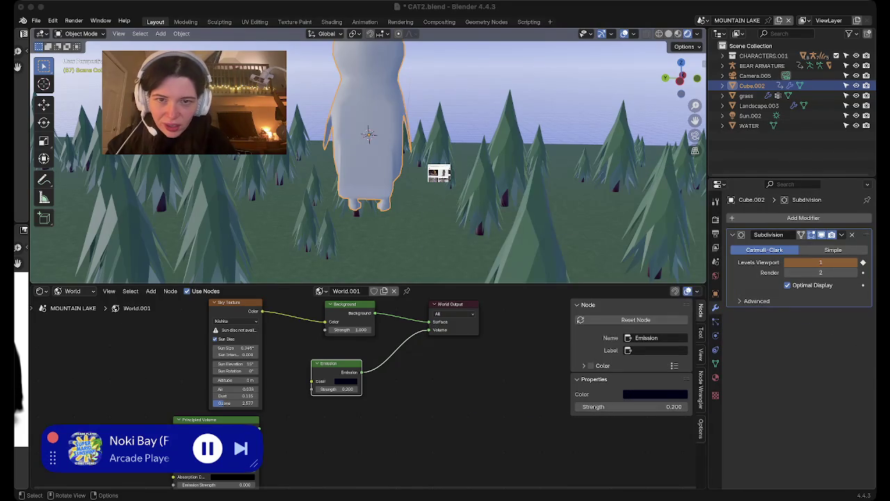
- Check the owl through the scene camera view (Numpad 0), then zoom around it
middle_drag(368, 208, 368, 125)
key(KP_0)
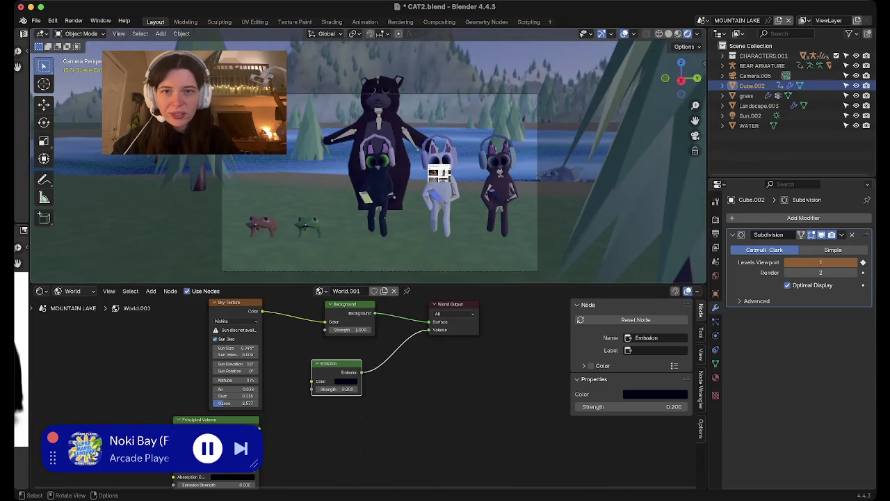
middle_drag(369, 160, 368, 209)
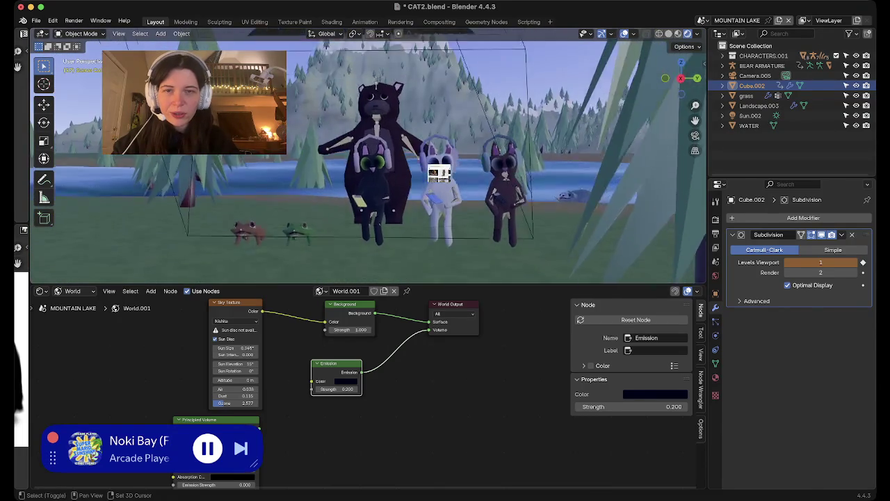
scroll(369, 160, up, 5)
scroll(368, 160, down, 3)
scroll(369, 160, down, 3)
scroll(369, 160, down, 2)
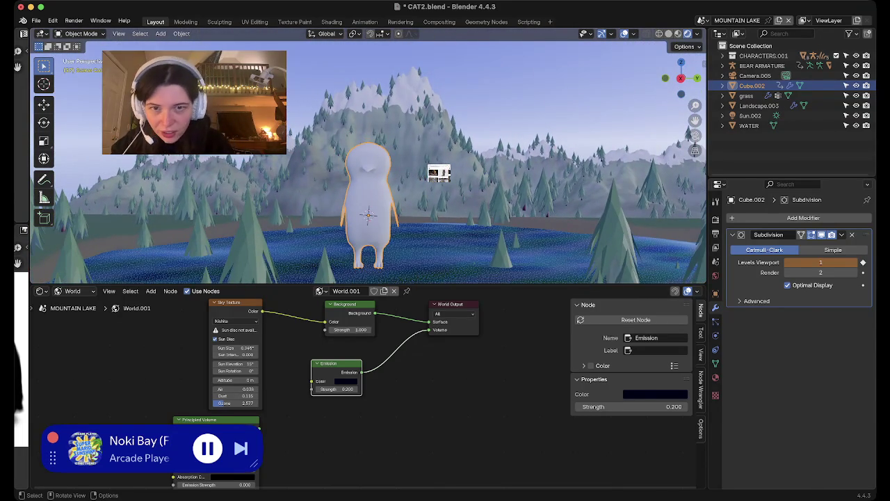
- Orbit around the owl body and enter Edit Mode on its mesh
middle_drag(368, 159, 369, 209)
scroll(368, 208, up, 3)
scroll(368, 209, up, 2)
mouse_move(373, 261)
middle_down()
mouse_move(341, 105)
mouse_move(357, 112)
mouse_move(299, 135)
middle_up()
key(Tab)
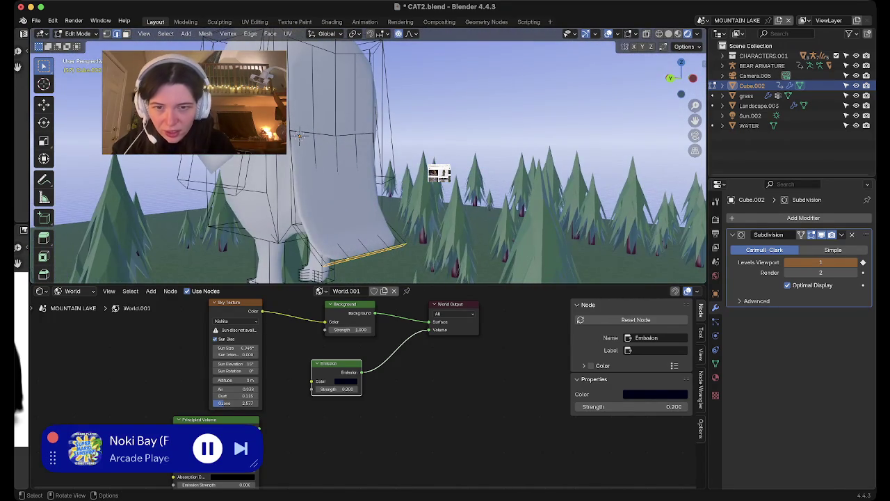
- Orbit behind the owl and move the selected lower-body vertices
mouse_move(299, 136)
middle_down()
mouse_move(417, 160)
mouse_move(402, 115)
middle_up()
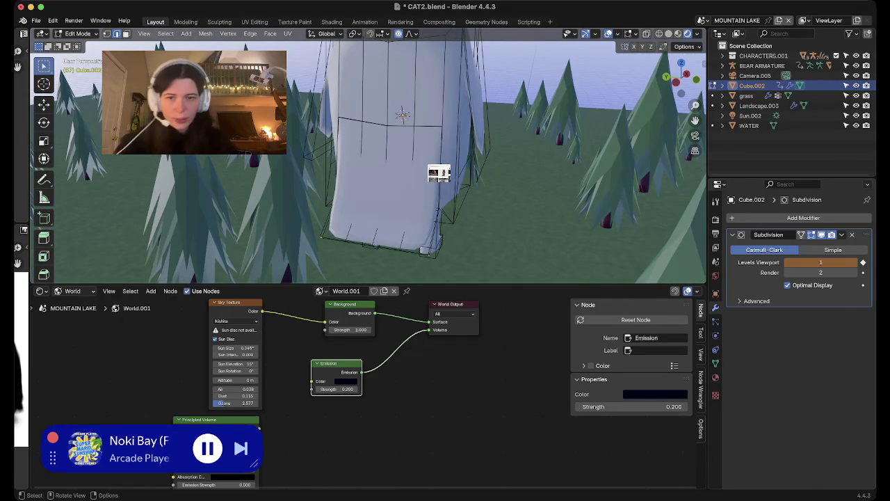
middle_drag(402, 114, 365, 159)
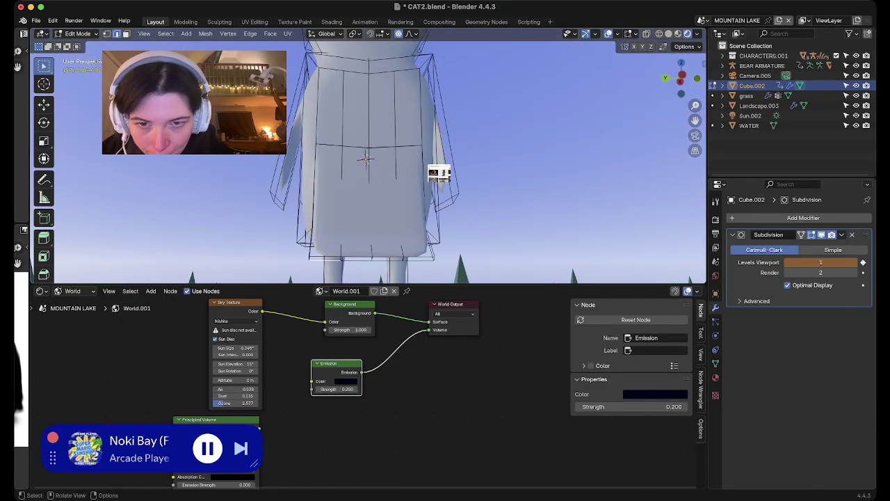
shift+scroll(365, 159, down, 2)
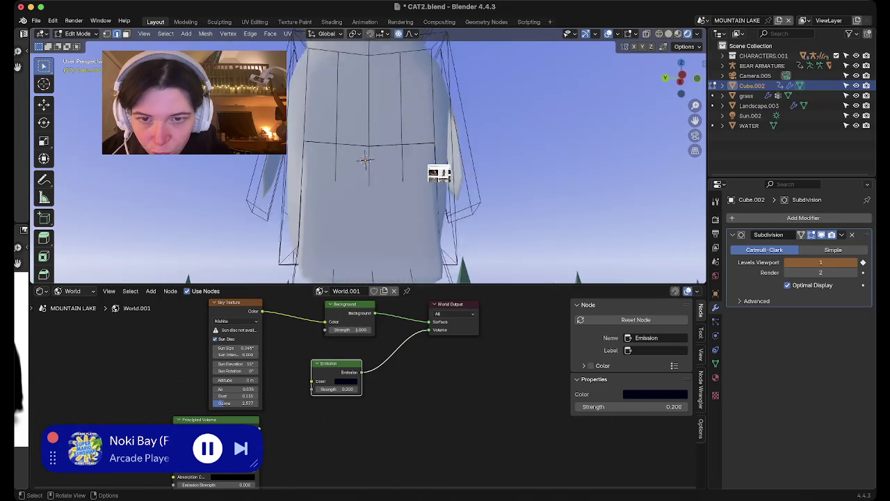
shift+scroll(366, 160, down, 3)
shift+scroll(365, 159, down, 3)
shift+scroll(366, 159, down, 3)
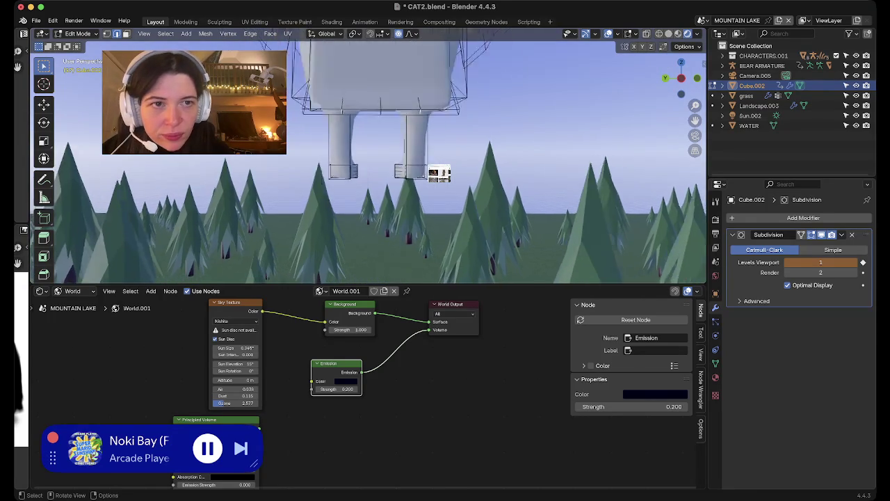
scroll(439, 175, down, 2)
scroll(439, 175, down, 3)
scroll(439, 175, down, 3)
key(g)
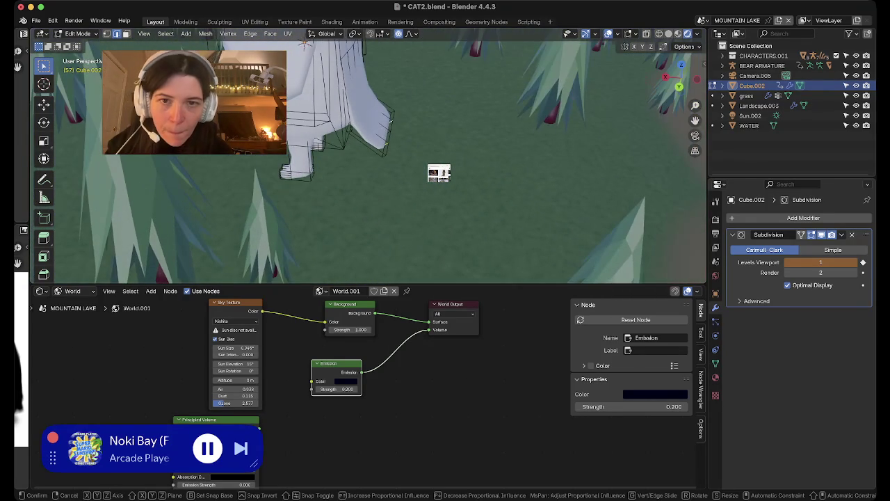
scroll(439, 175, up, 2)
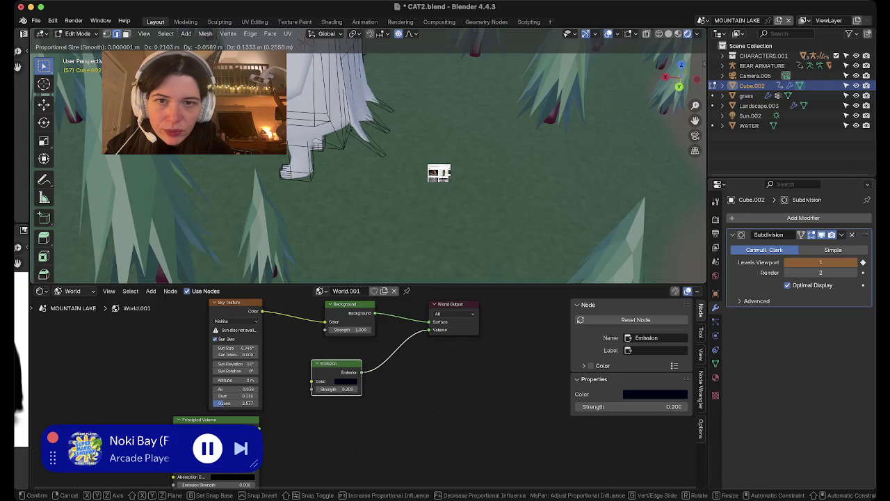
click(438, 174)
- Redo the lower-body vertex move after cancelling a first attempt
scroll(439, 174, down, 5)
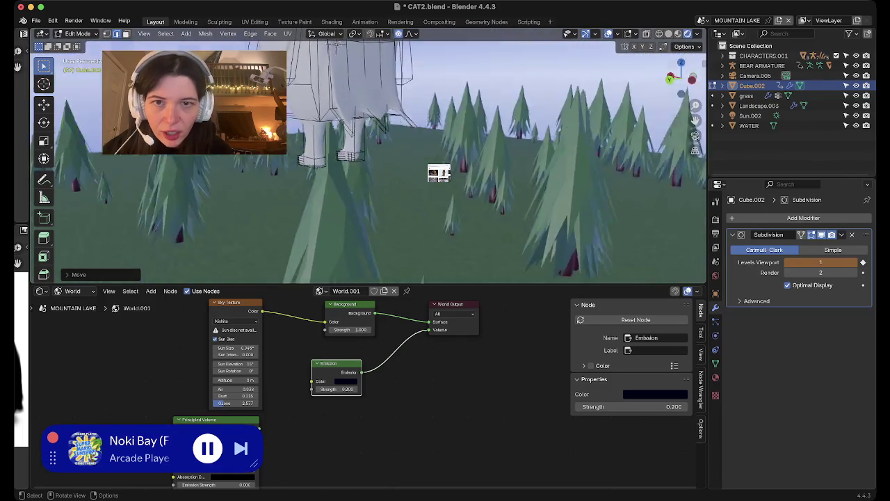
scroll(439, 174, down, 5)
scroll(439, 175, down, 5)
scroll(438, 174, up, 2)
scroll(438, 174, up, 2)
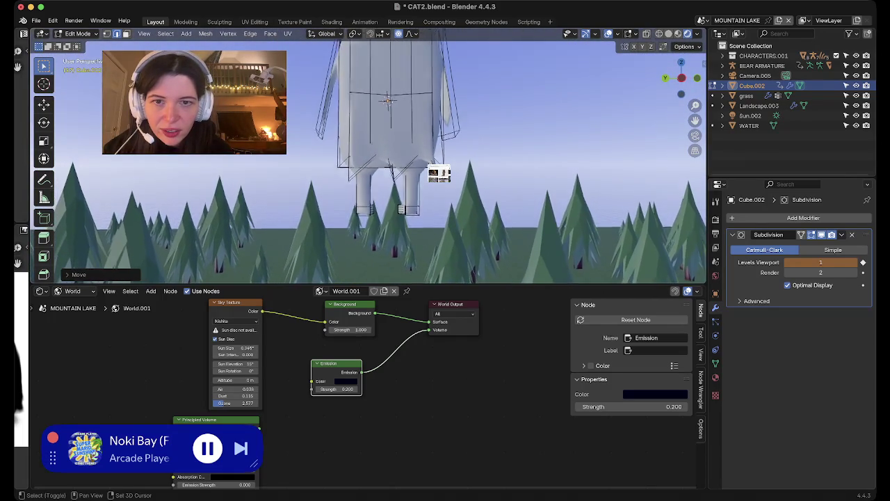
scroll(439, 175, up, 2)
scroll(438, 174, up, 2)
key(g)
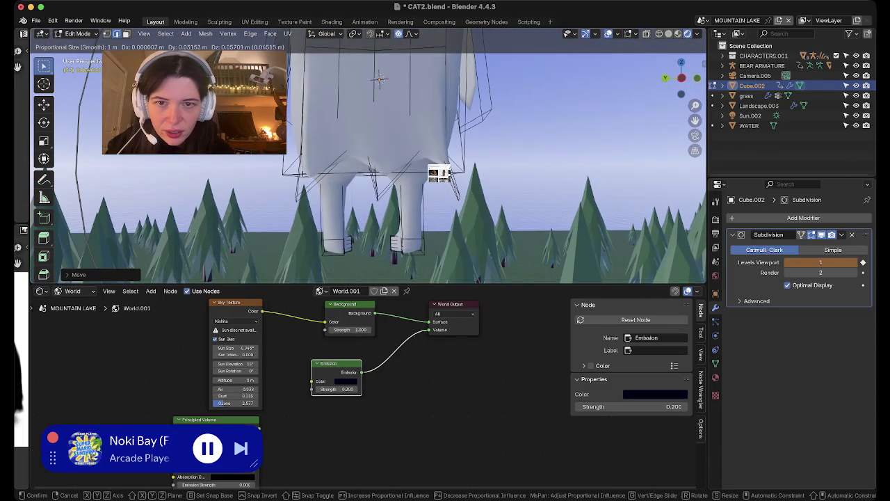
right_click(439, 174)
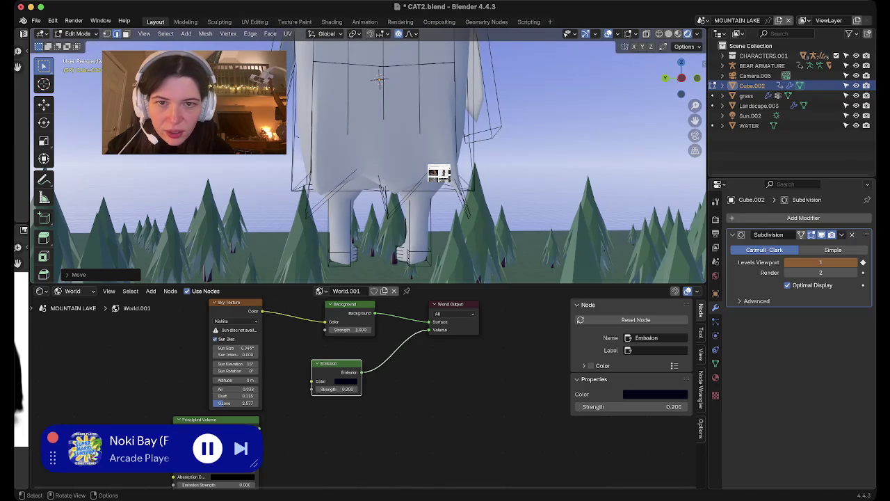
key(g)
scroll(439, 175, up, 5)
scroll(438, 174, up, 3)
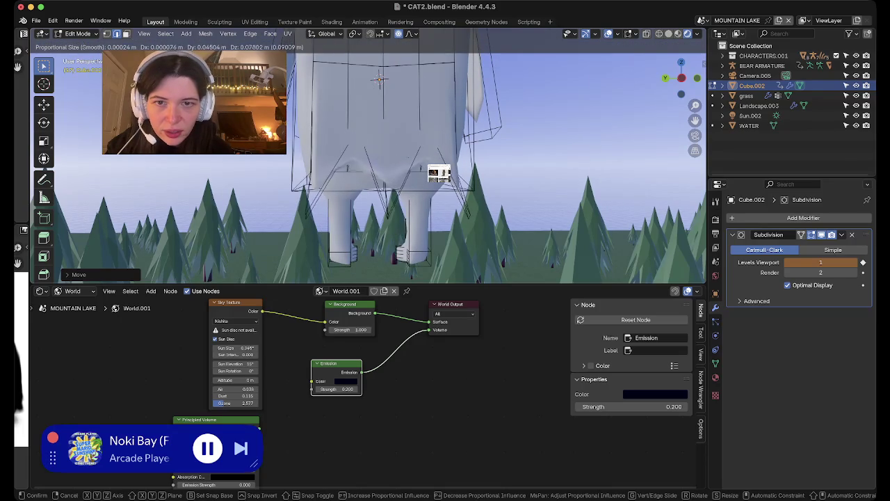
scroll(439, 175, down, 3)
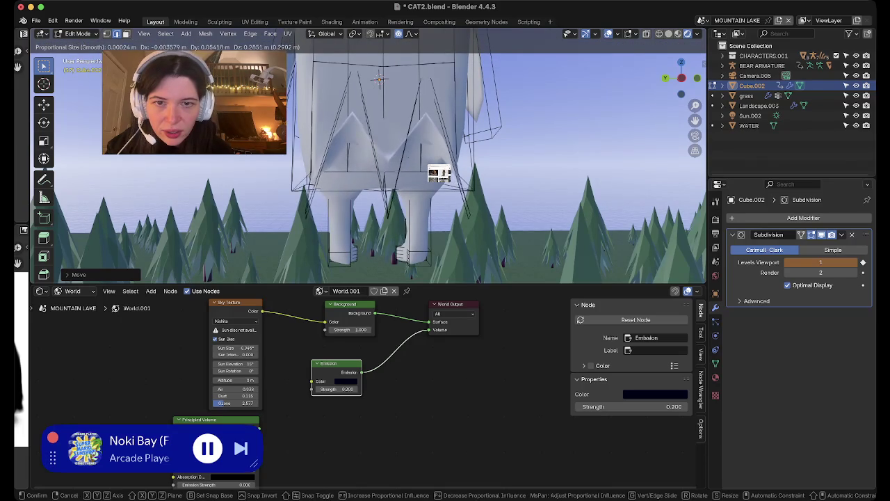
click(439, 175)
- Nudge the leg vertices into place, briefly checking the result in Object Mode
middle_drag(439, 175, 438, 175)
key(g)
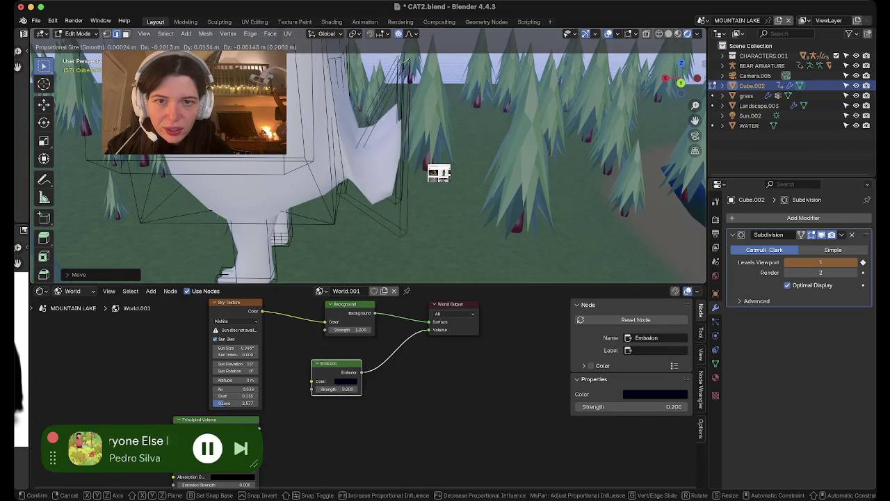
click(439, 175)
middle_drag(439, 174, 438, 175)
key(g)
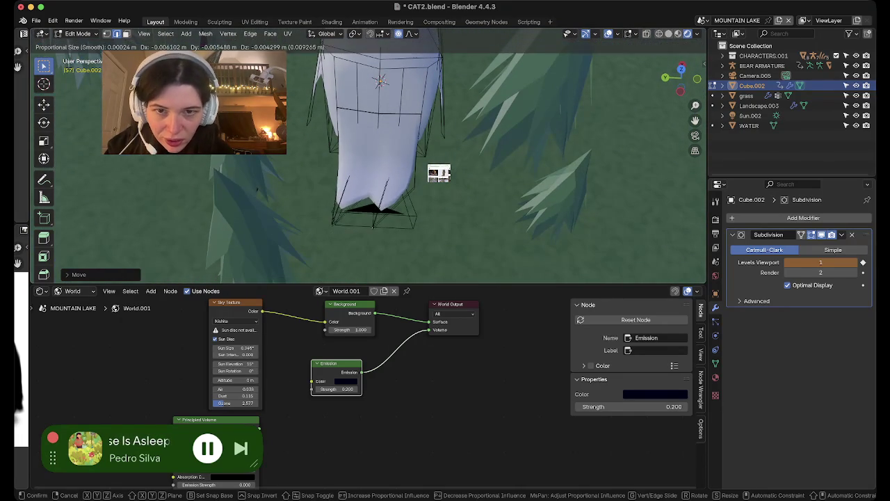
click(439, 175)
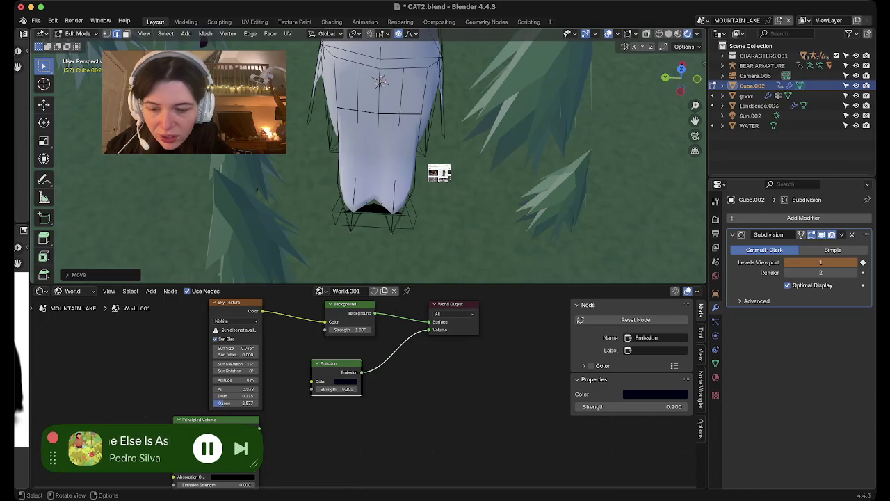
key(Tab)
middle_drag(438, 175, 438, 175)
key(Tab)
- Box-select the edges at the tail tip and switch to orthographic view (Numpad 1)
key(b)
drag(395, 142, 479, 278)
middle_drag(439, 175, 438, 175)
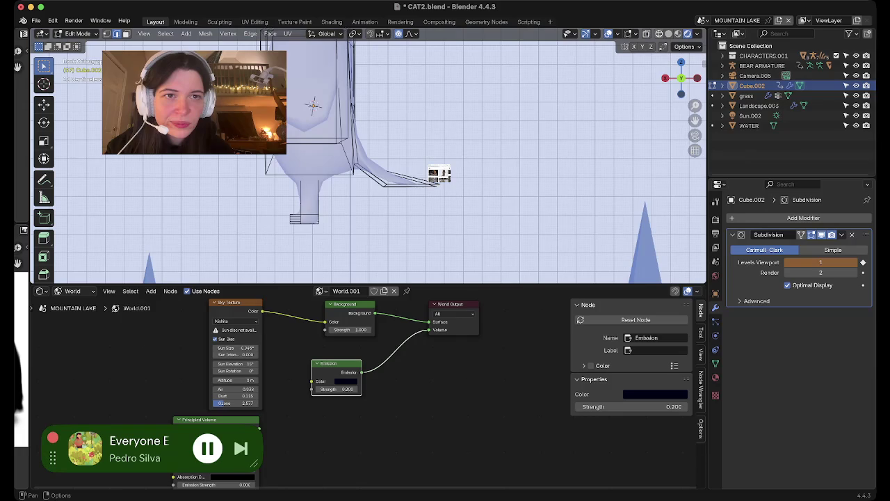
drag(372, 80, 456, 251)
drag(439, 175, 439, 175)
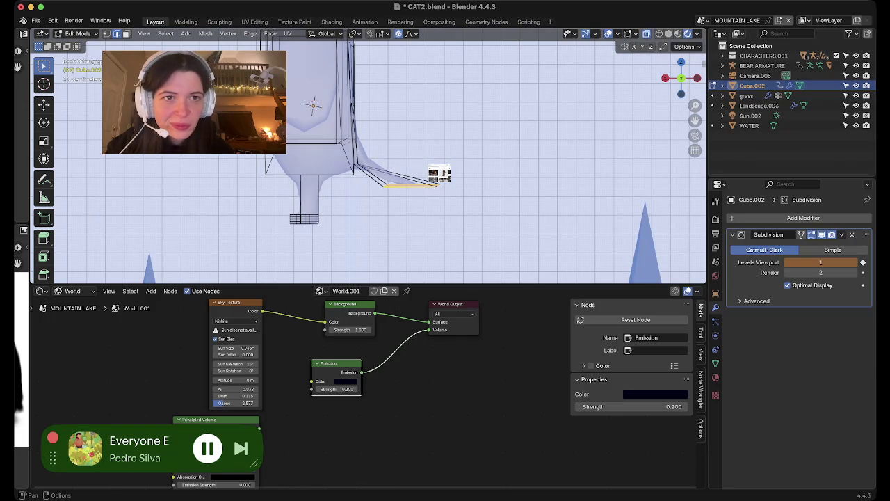
middle_drag(438, 174, 439, 175)
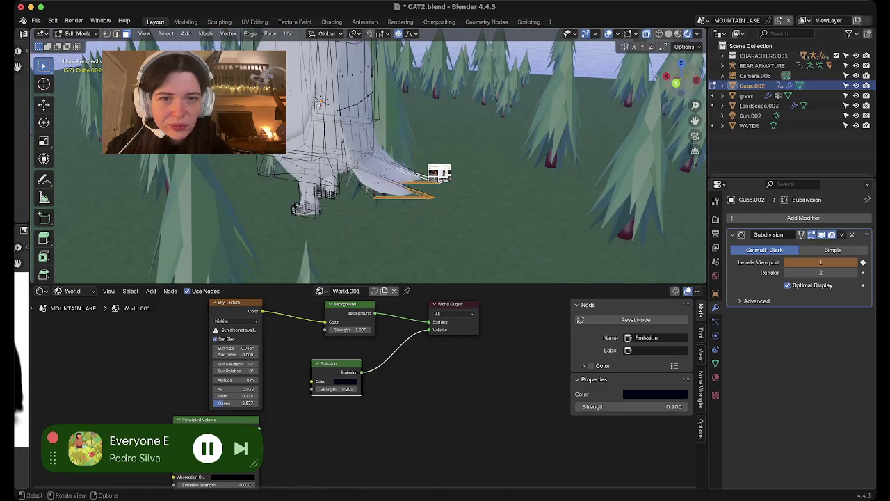
key(KP_1)
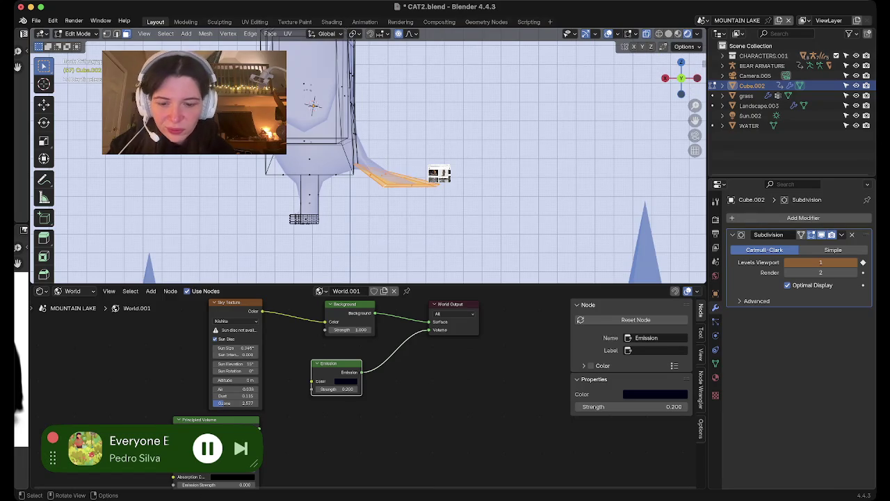
- Rotate the tail tip edges about 17.9°, scale them down, and shift them closer to the body
key(r)
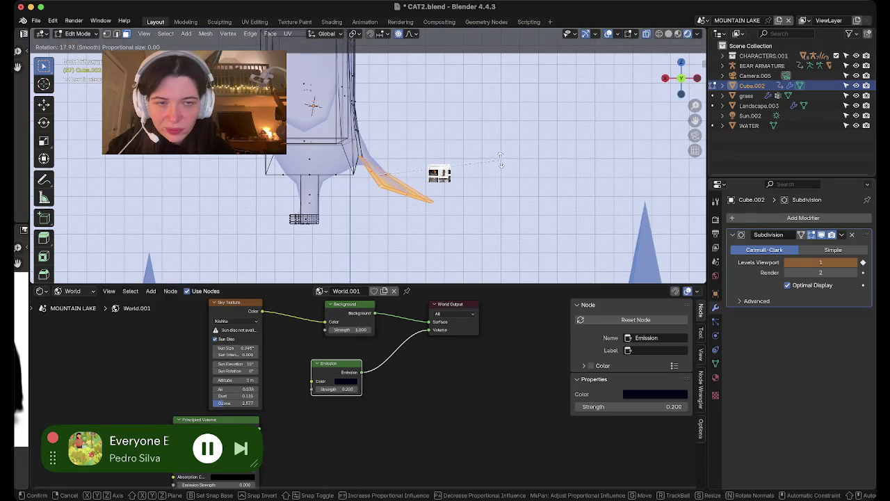
click(501, 160)
key(s)
click(515, 172)
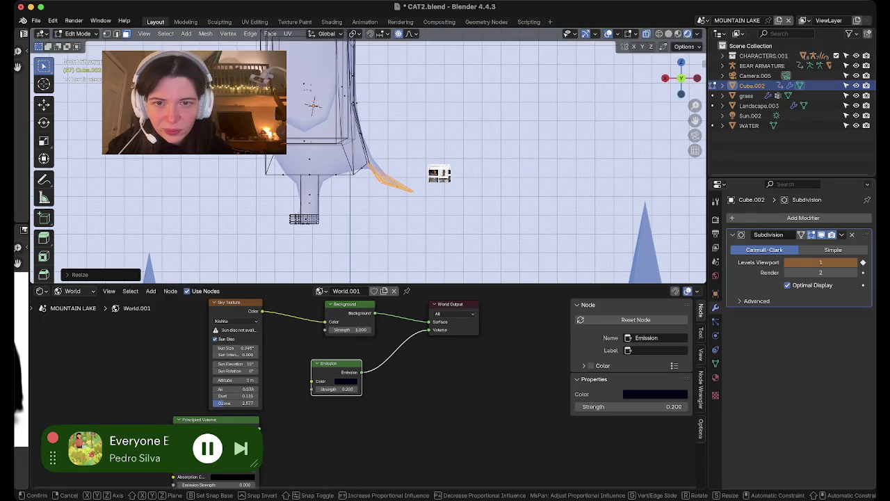
key(g)
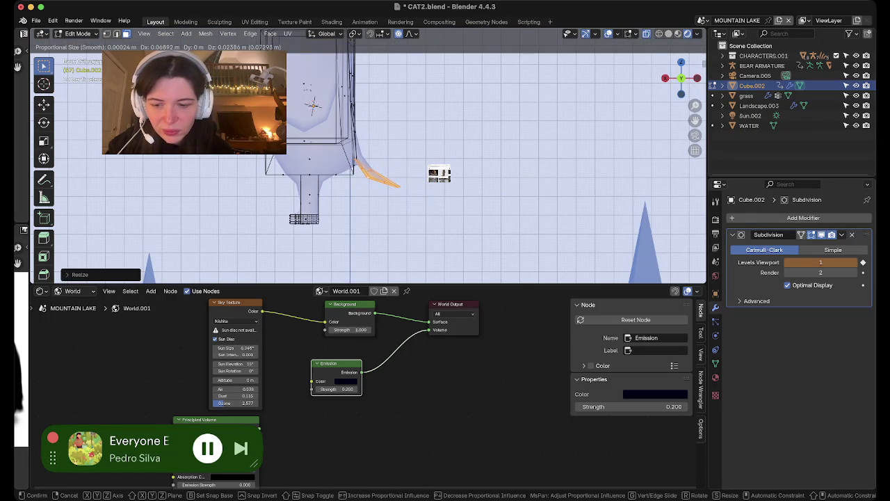
click(313, 106)
key(Tab)
mouse_move(313, 106)
middle_down()
mouse_move(387, 119)
mouse_move(330, 124)
mouse_move(411, 114)
mouse_move(390, 148)
middle_up()
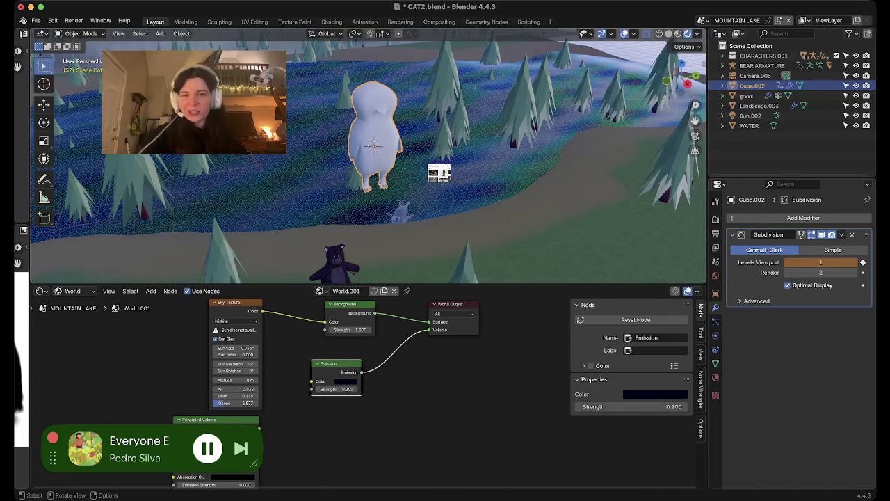
- Save CAT2.blend, frame the owl and show its Material Properties
key(ctrl+s)
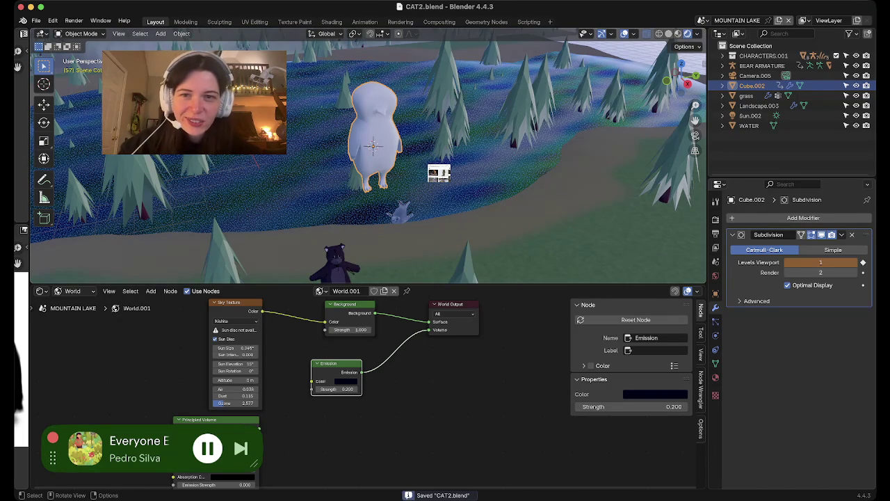
key(KP_Decimal)
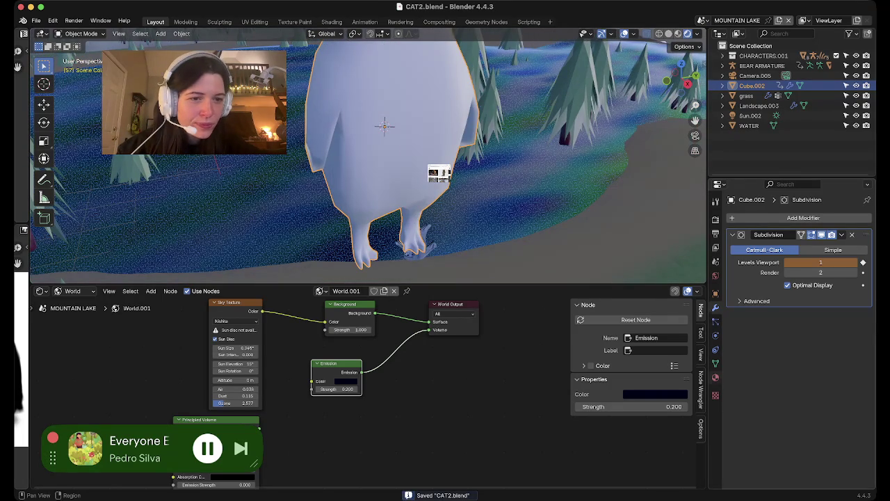
click(715, 376)
- Orbit closer to the owl and enter Edit Mode on its mesh
mouse_move(389, 174)
middle_down()
mouse_move(362, 139)
mouse_move(368, 164)
mouse_move(392, 187)
middle_up()
mouse_move(369, 159)
middle_down()
mouse_move(368, 139)
mouse_move(362, 146)
middle_up()
key(Tab)
scroll(368, 160, up, 3)
mouse_move(390, 174)
middle_down()
mouse_move(417, 194)
mouse_move(438, 174)
middle_up()
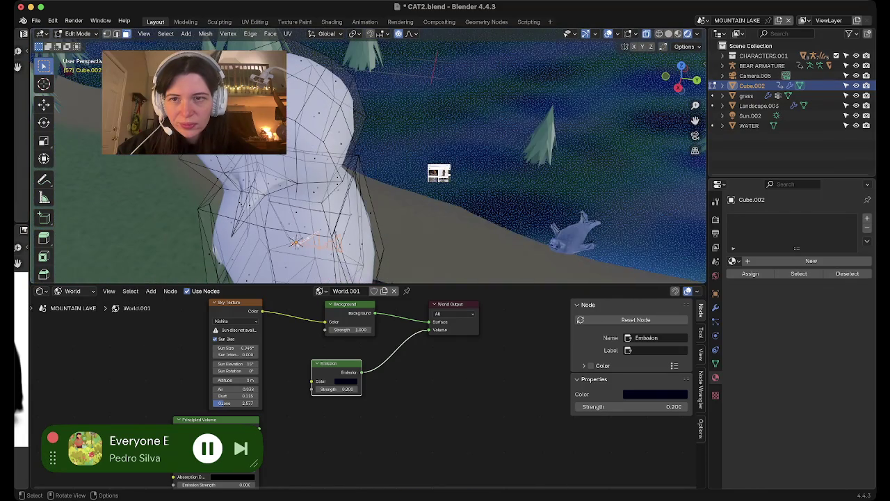
- Switch to vertex select and nudge several head vertices into new positions
key(1)
mouse_move(376, 167)
middle_down()
mouse_move(424, 146)
mouse_move(439, 173)
middle_up()
key(g)
click(439, 173)
key(g)
click(438, 173)
key(g)
click(439, 173)
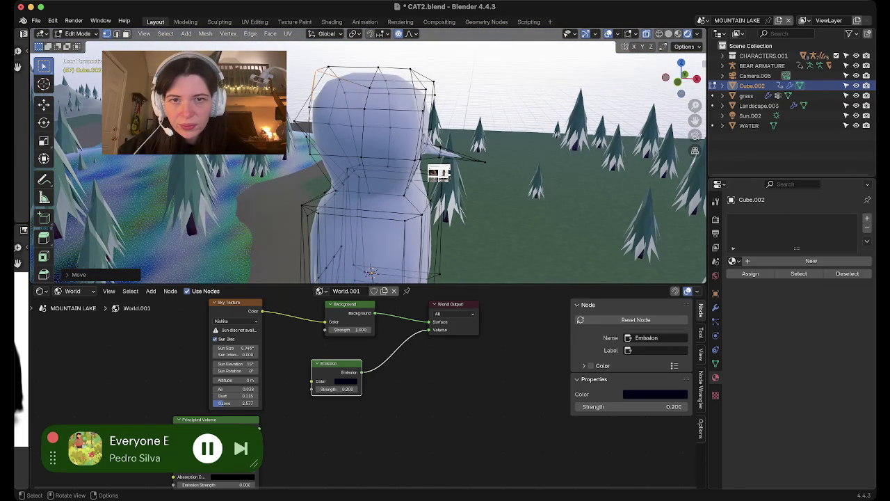
- Move a top-of-head edge, shift vertices about 0.02 m along X, and return to Object Mode
click(438, 173)
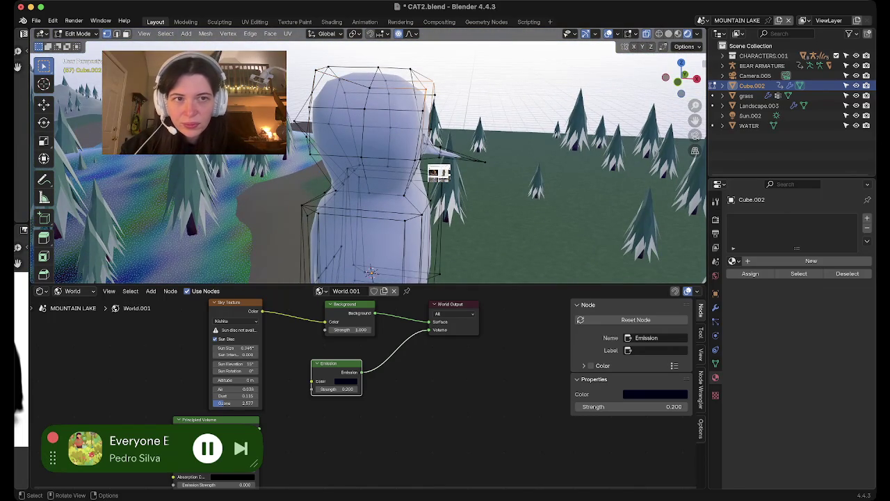
key(g)
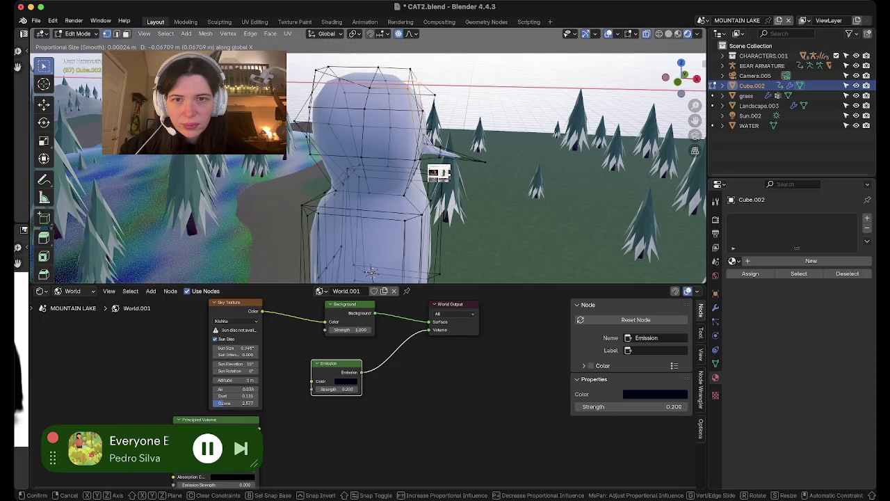
key(Return)
middle_drag(439, 173, 439, 173)
shift+click(311, 212)
key(g)
key(x)
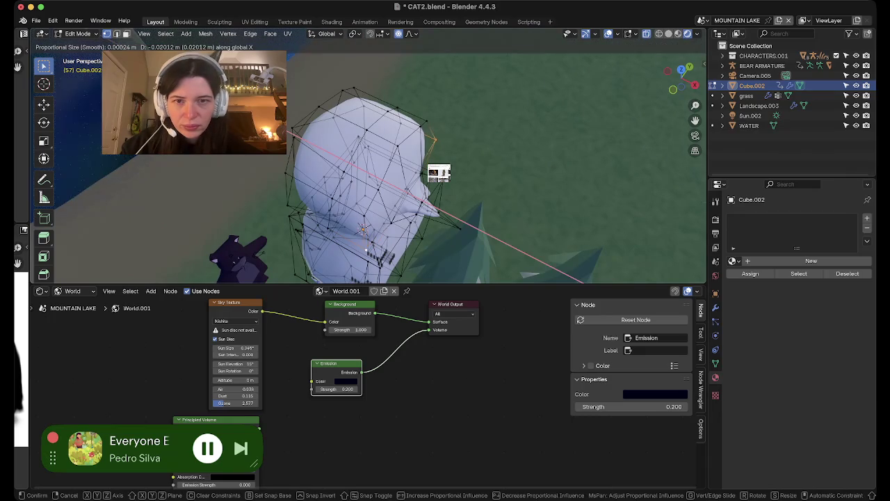
click(439, 173)
middle_drag(439, 174, 439, 174)
key(Tab)
scroll(439, 173, down, 3)
scroll(439, 173, down, 2)
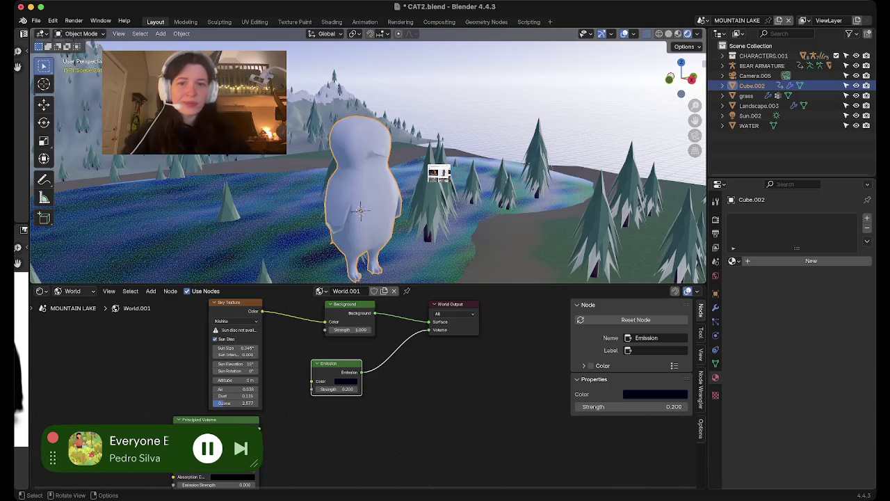
- Save the file and create a new material named owl for the owl
middle_drag(439, 174, 438, 173)
key(ctrl+s)
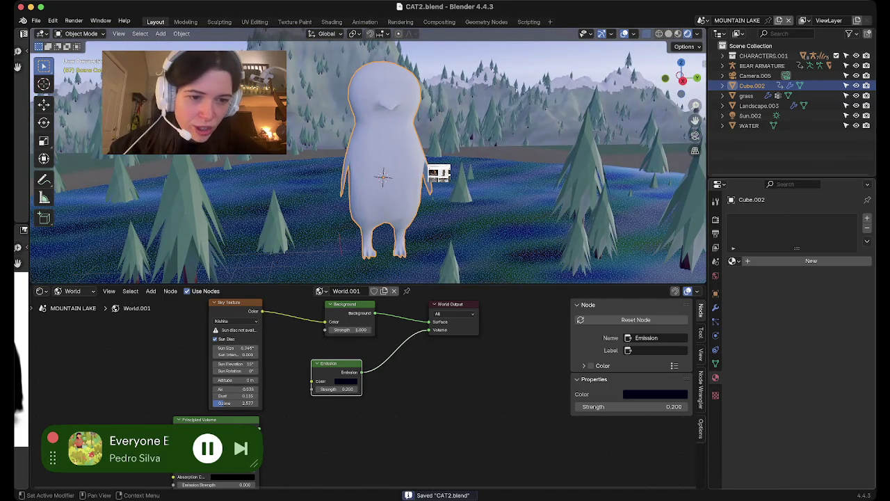
click(810, 261)
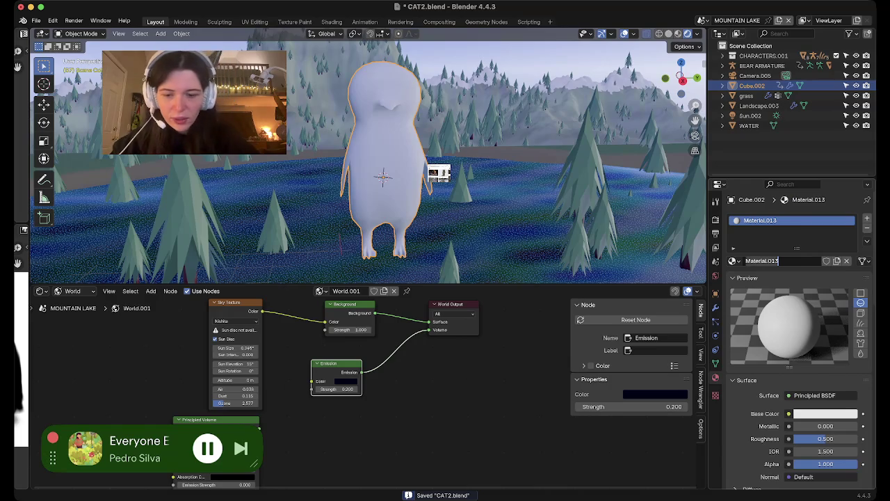
text(owl)
key(Return)
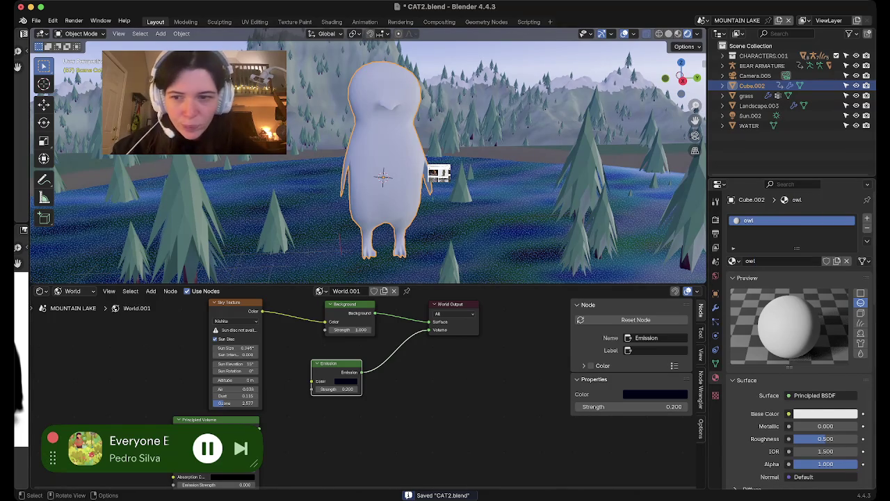
- Switch the Shader Editor from World to Object to show the owl material's nodes
click(42, 291)
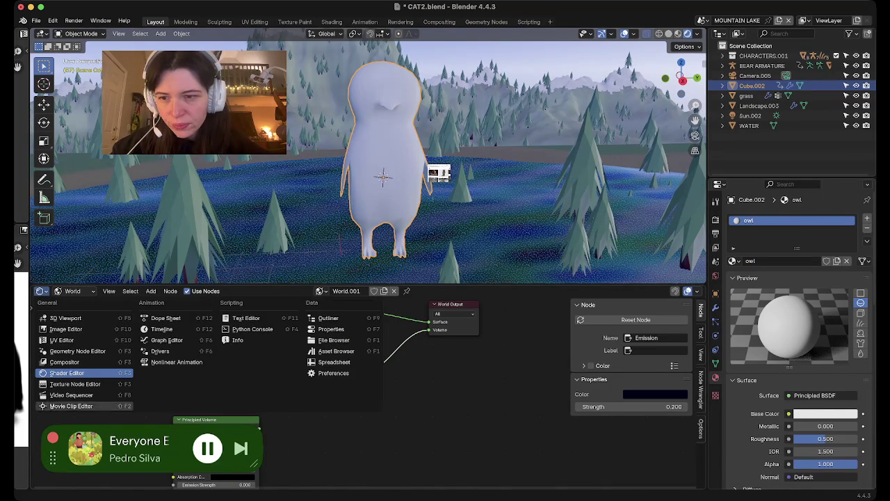
click(66, 372)
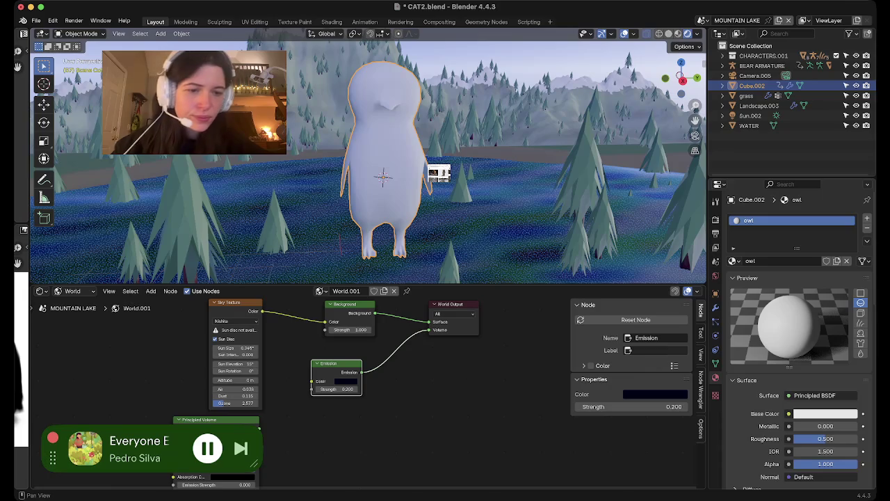
scroll(348, 380, down, 1)
scroll(348, 380, down, 1)
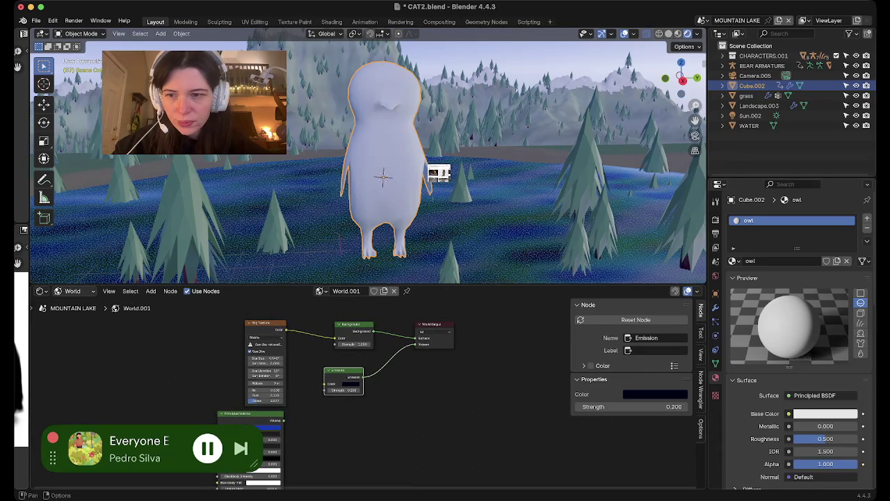
click(69, 291)
click(76, 316)
key(alt+a)
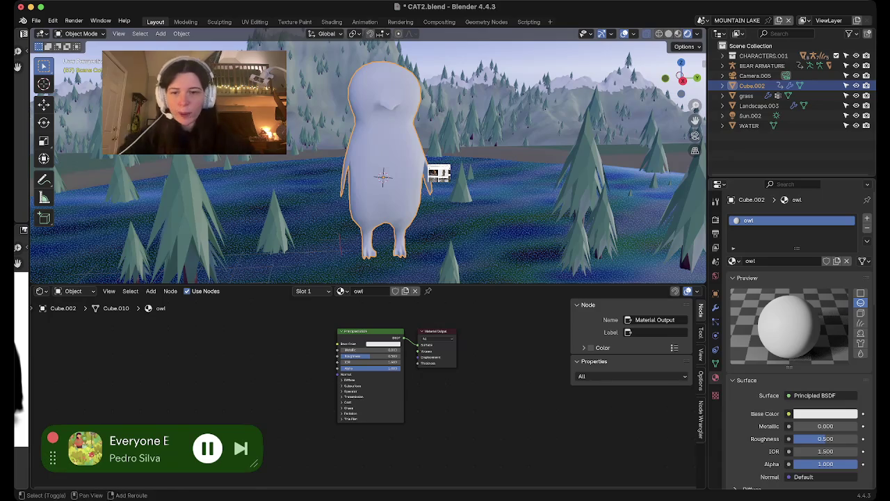
- Add Voronoi Texture and Mix Color nodes, wiring Mix Result to Base Color and Voronoi Distance to Factor
key(shift+a)
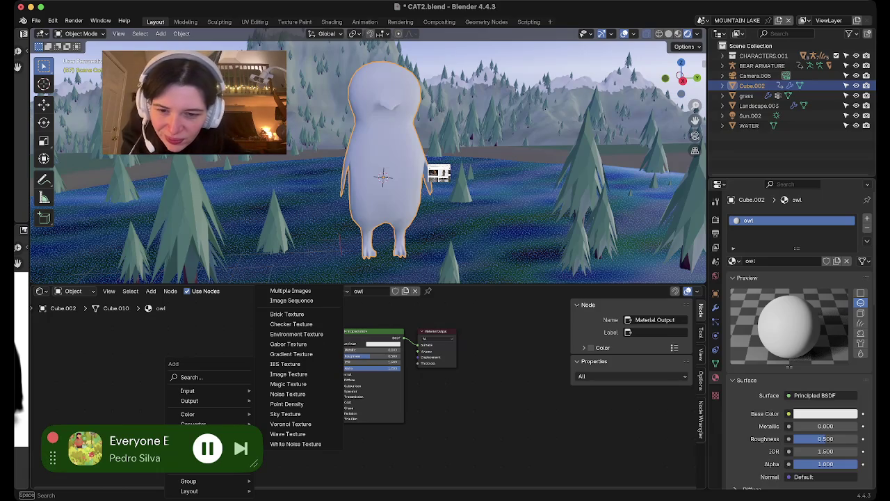
click(291, 423)
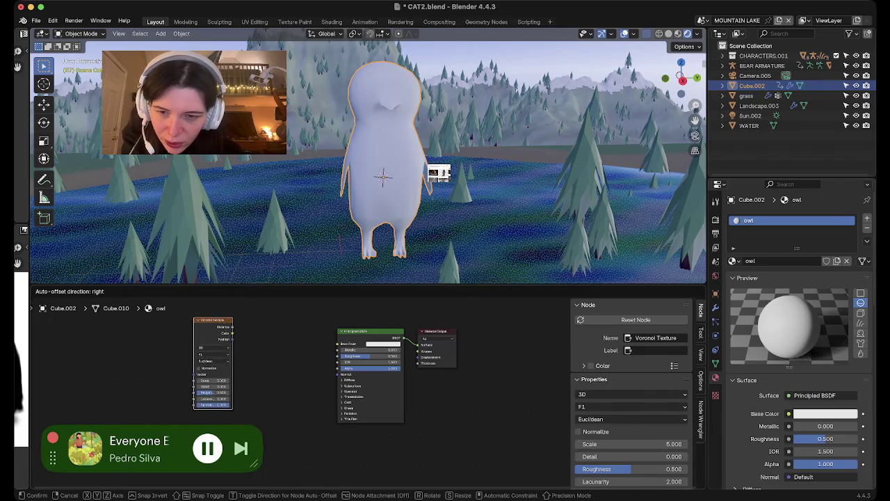
click(241, 376)
key(shift+a)
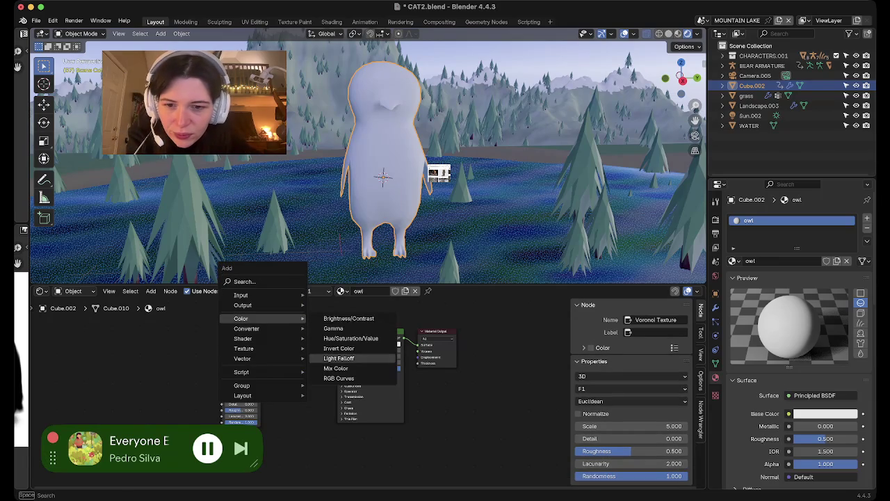
click(340, 358)
click(293, 369)
drag(313, 349, 339, 343)
drag(240, 338, 181, 342)
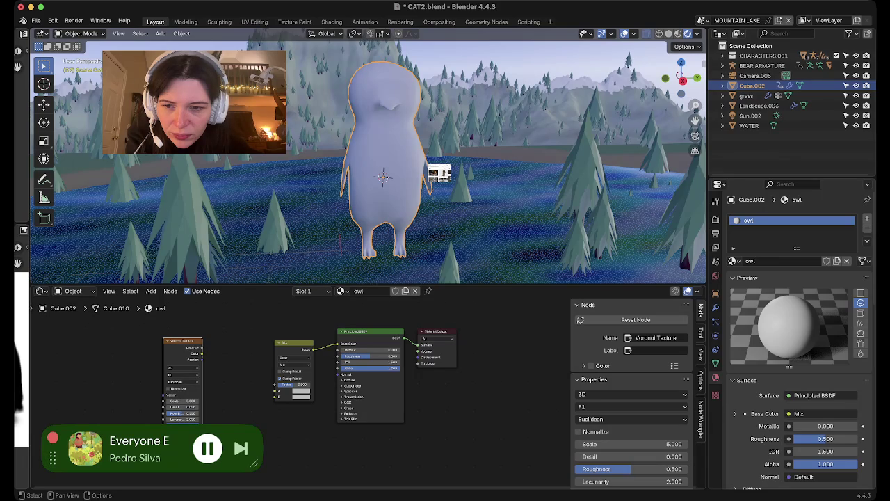
drag(201, 358, 275, 384)
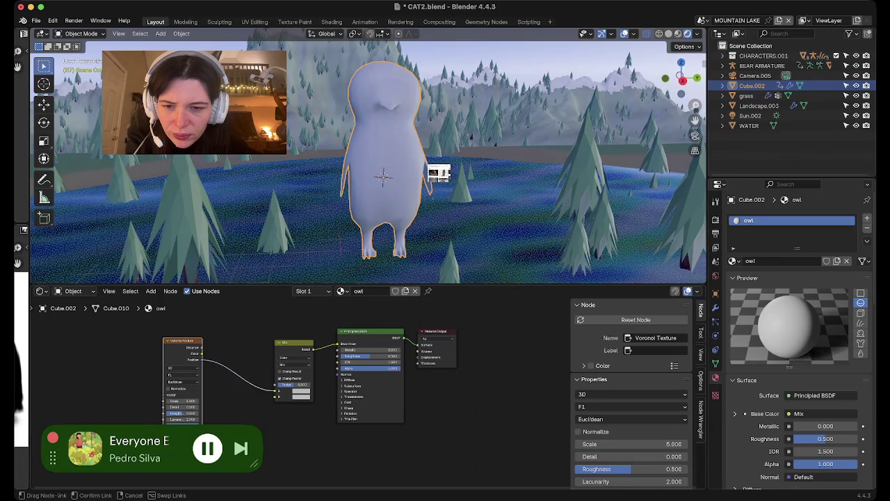
- Try blue, orange and red as the Mix node's colours
click(301, 392)
click(301, 394)
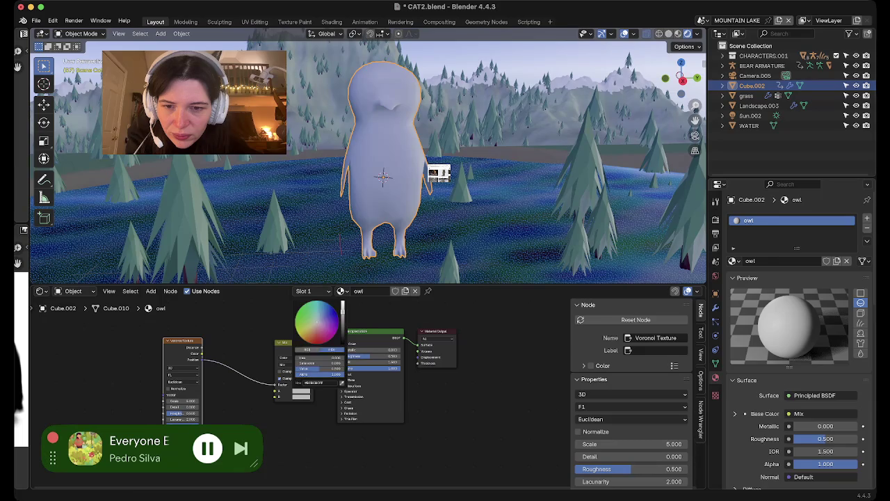
click(333, 308)
click(301, 394)
click(306, 345)
click(312, 349)
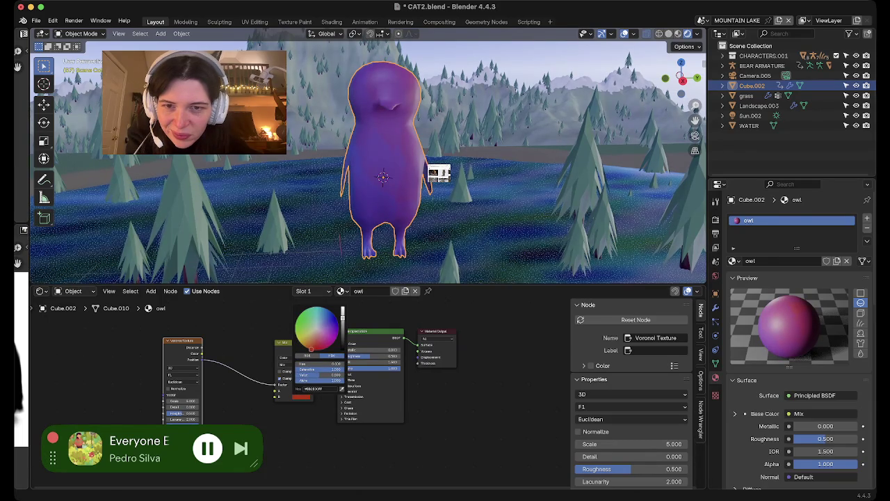
- Set Mix colour A to a pale cream and colour B to a dark olive brown
click(294, 344)
click(301, 391)
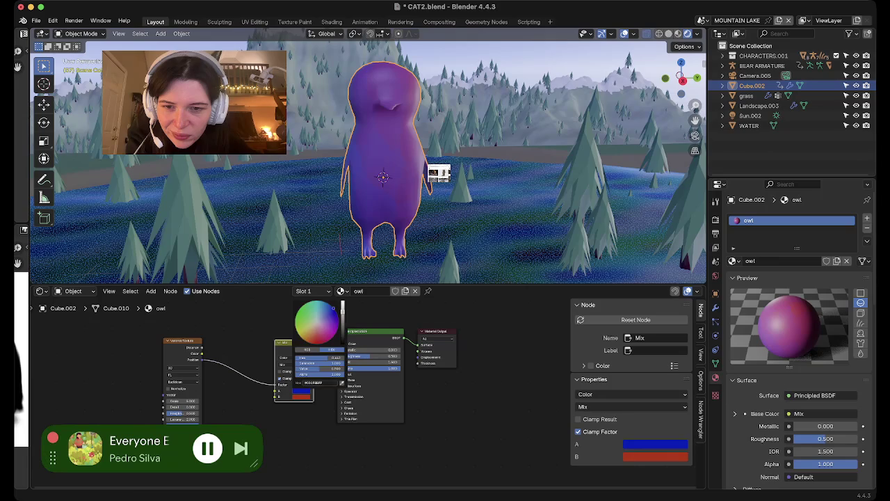
click(314, 318)
click(301, 391)
drag(315, 345, 301, 340)
mouse_move(342, 311)
mouse_down()
mouse_move(342, 336)
mouse_move(312, 345)
mouse_up()
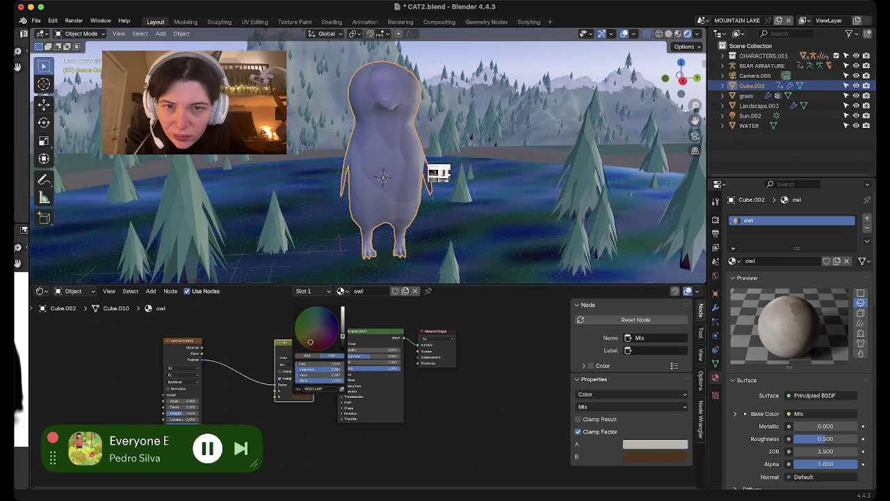
- Set the Voronoi texture's scale to about 33 and its detail to 15
key(ctrl+z)
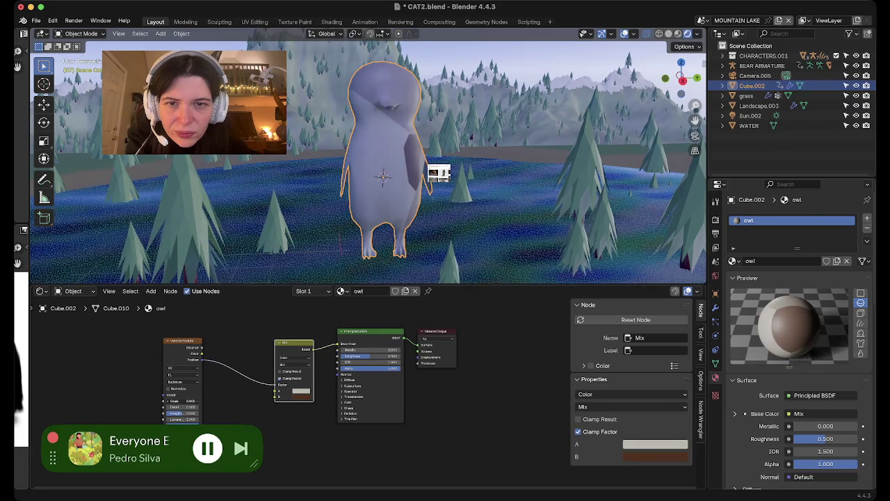
drag(182, 401, 202, 401)
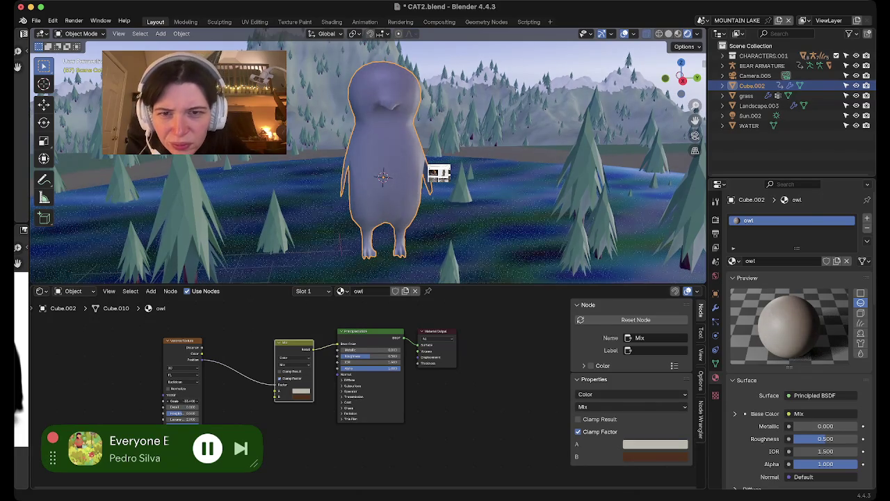
drag(182, 407, 201, 407)
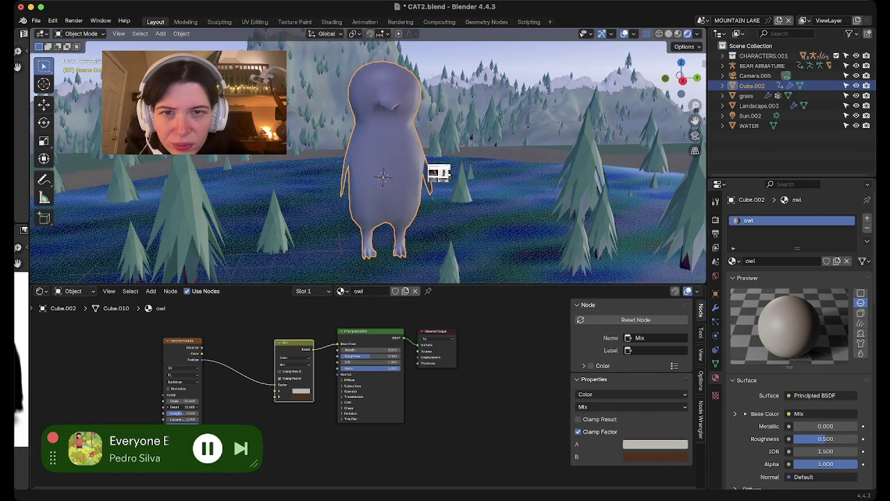
scroll(382, 174, up, 5)
middle_drag(382, 174, 417, 139)
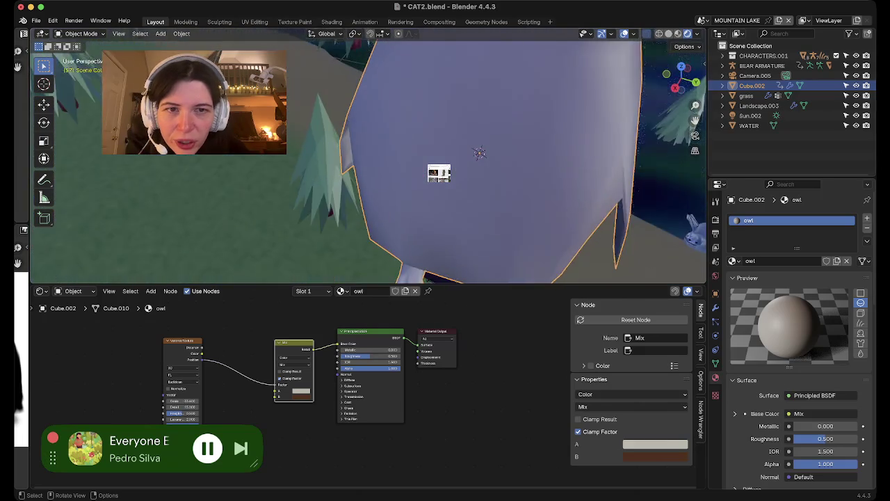
- Move the Voronoi node left and place a new Noise Texture node before the Mix node
scroll(382, 174, down, 8)
scroll(368, 156, up, 5)
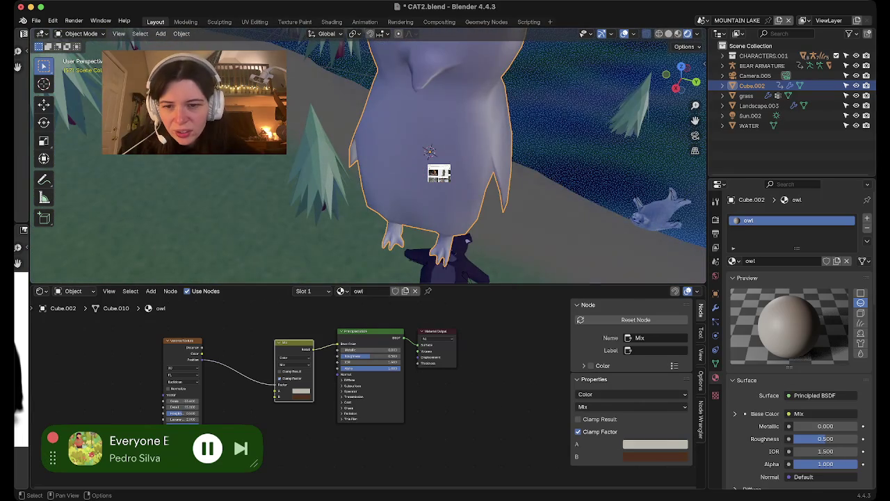
drag(182, 340, 116, 340)
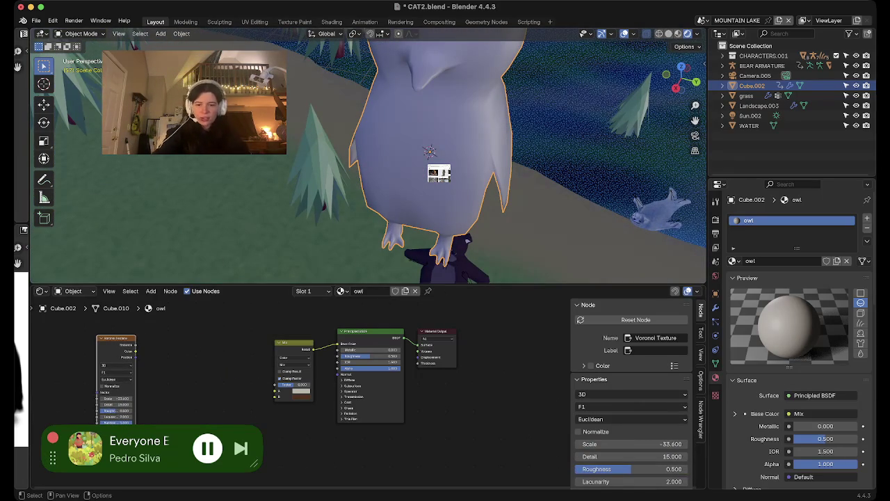
key(shift+a)
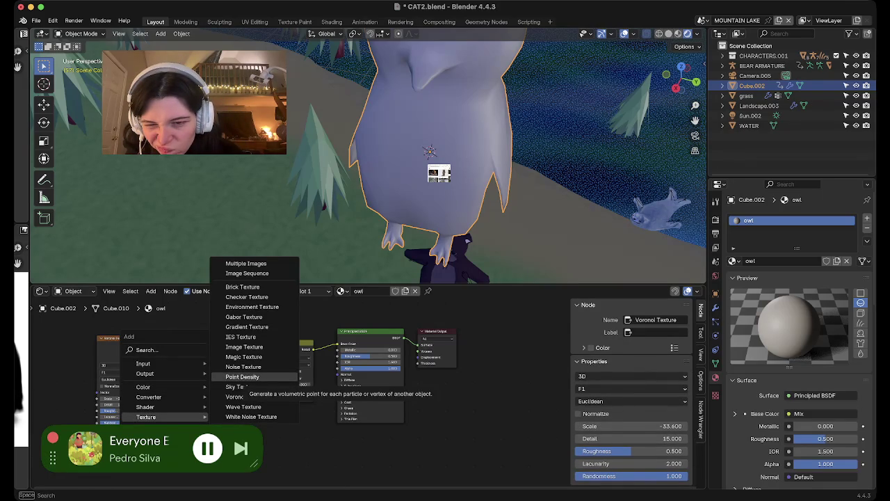
click(243, 366)
click(209, 379)
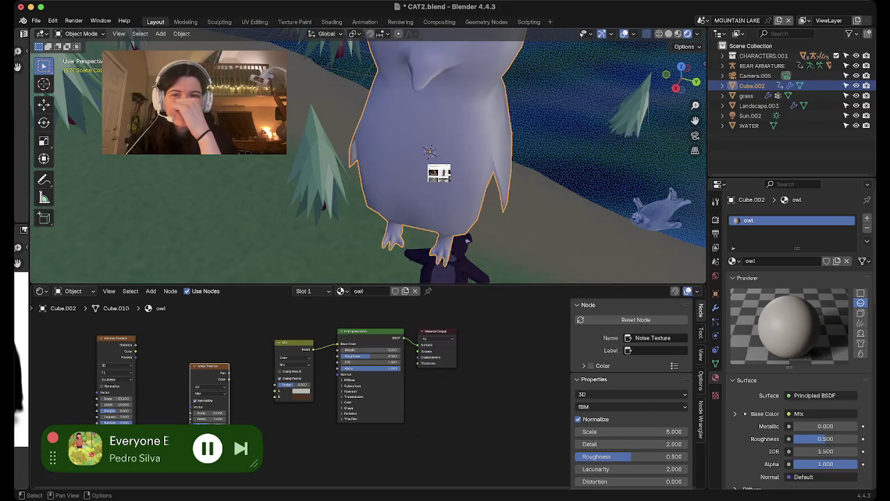
- Link Noise output to the Mix Factor, darken colour A near black, and raise Noise Scale to 62.4
mouse_move(229, 374)
mouse_down()
mouse_move(276, 360)
mouse_move(276, 385)
mouse_up()
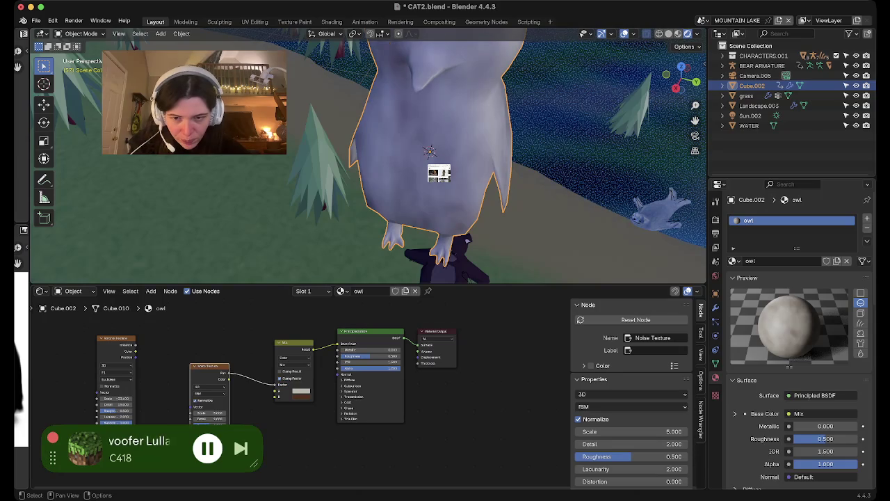
click(301, 390)
click(315, 343)
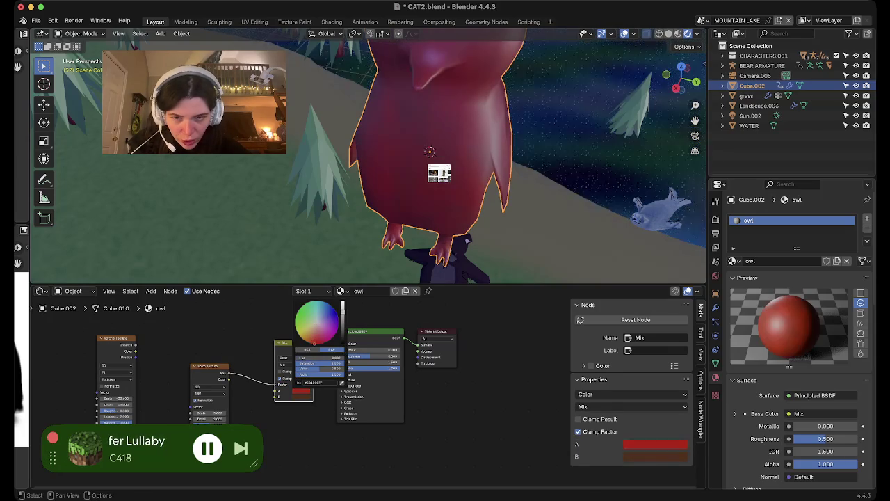
drag(342, 320, 342, 343)
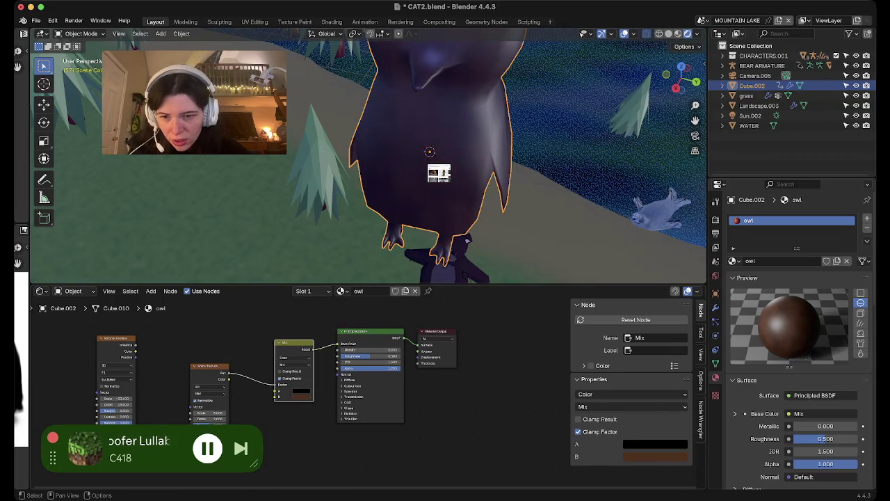
click(209, 376)
drag(633, 431, 667, 431)
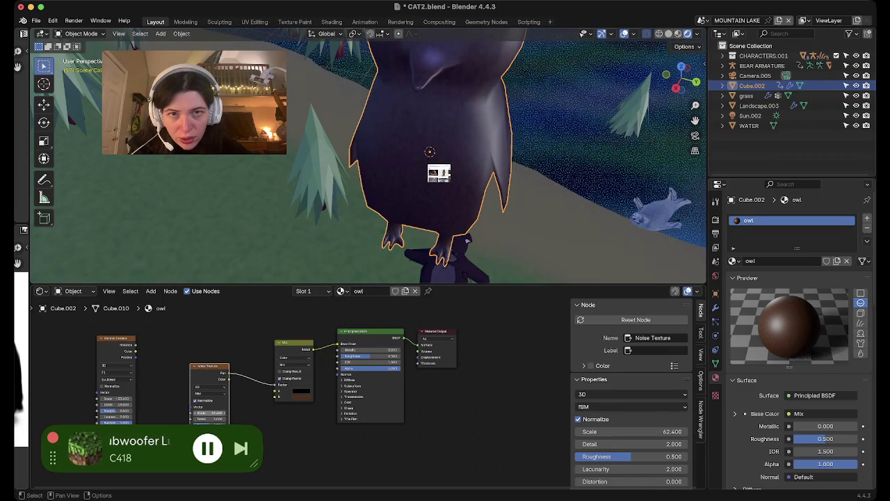
- Set the material's Roughness to 1.0 for a matte owl body
mouse_move(487, 209)
middle_down()
mouse_move(445, 153)
mouse_move(445, 222)
middle_up()
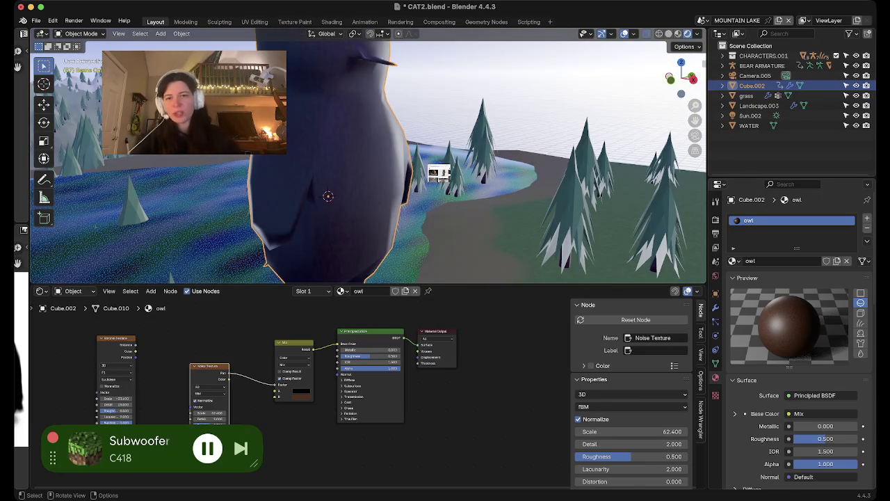
mouse_move(445, 223)
middle_down()
mouse_move(459, 202)
mouse_move(417, 202)
middle_up()
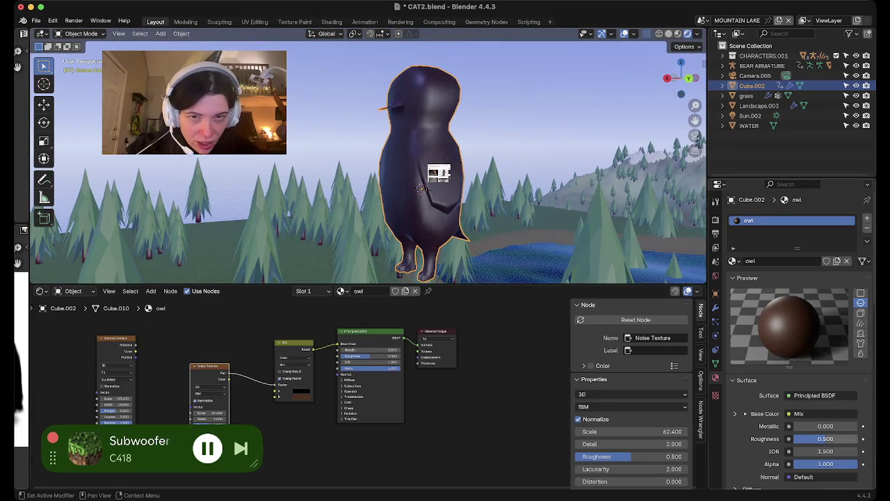
drag(814, 438, 858, 438)
middle_drag(438, 173, 439, 173)
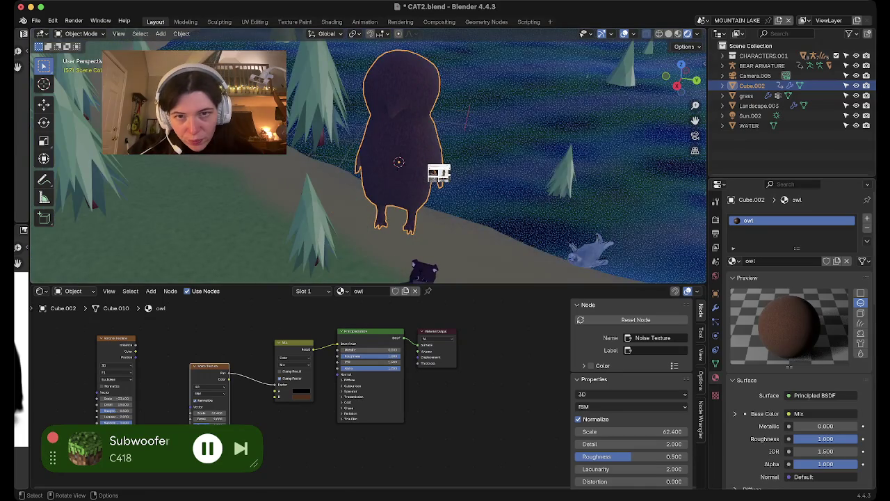
scroll(439, 173, up, 5)
scroll(438, 173, down, 3)
scroll(439, 173, down, 3)
- Shift Mix colour A to reddish brown, bring Noise Scale to 23.8, and add a second material slot
click(301, 390)
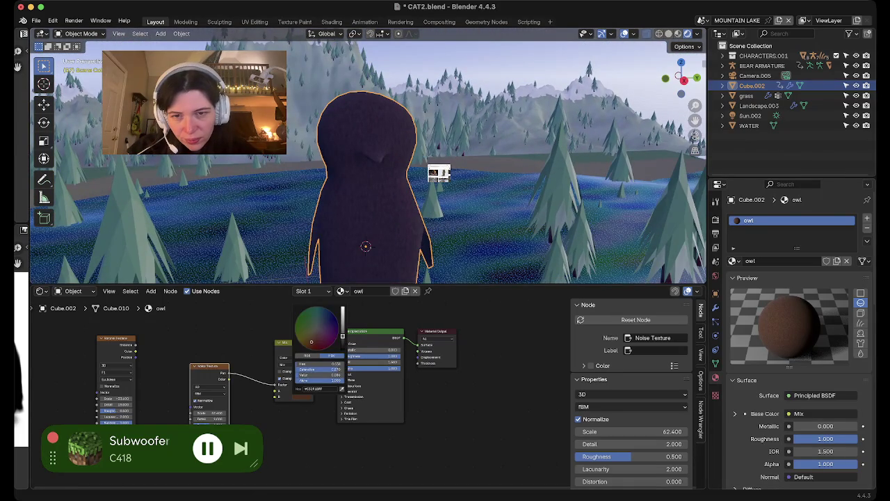
drag(342, 336, 342, 326)
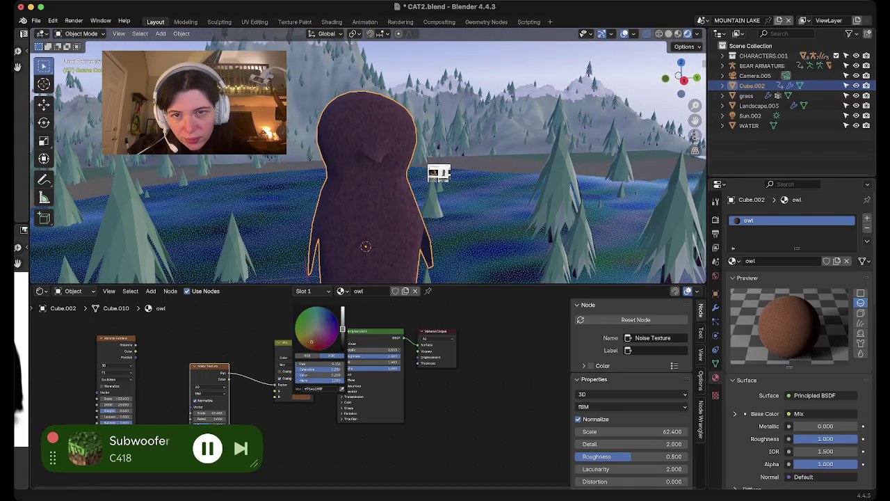
click(301, 393)
mouse_move(342, 340)
mouse_down()
mouse_move(342, 325)
mouse_move(342, 334)
mouse_move(302, 334)
mouse_up()
click(316, 338)
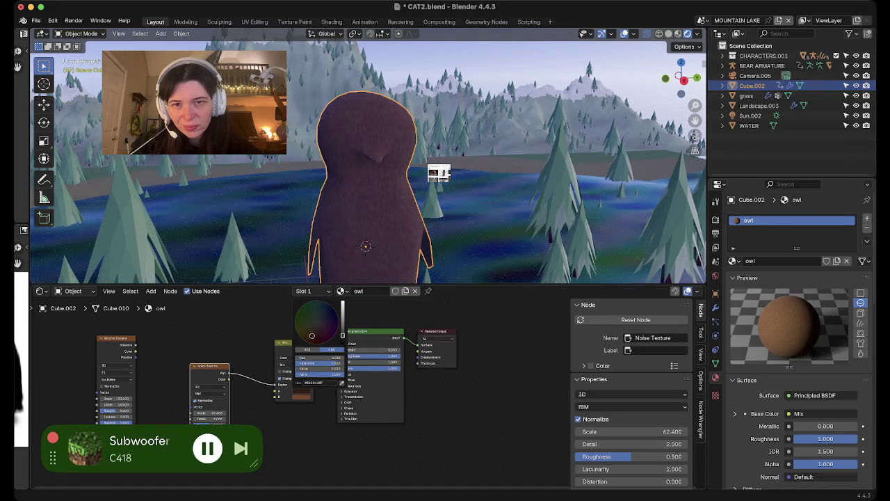
key(ctrl+z)
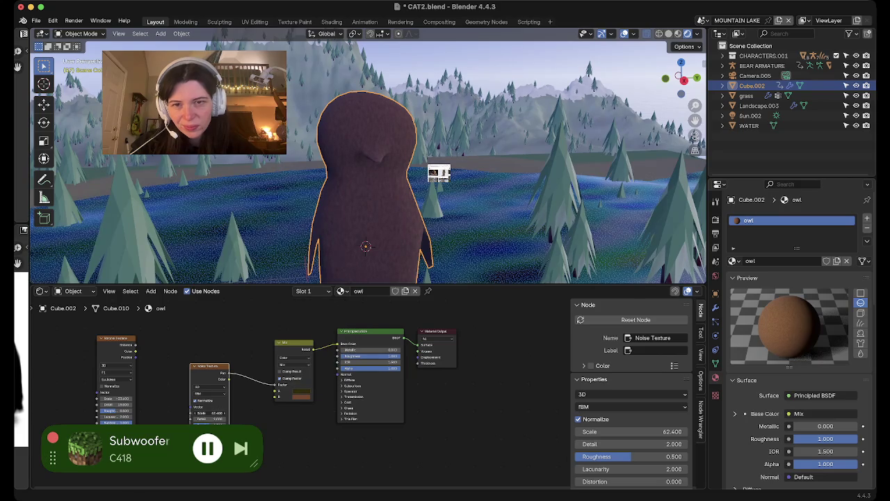
key(ctrl+z)
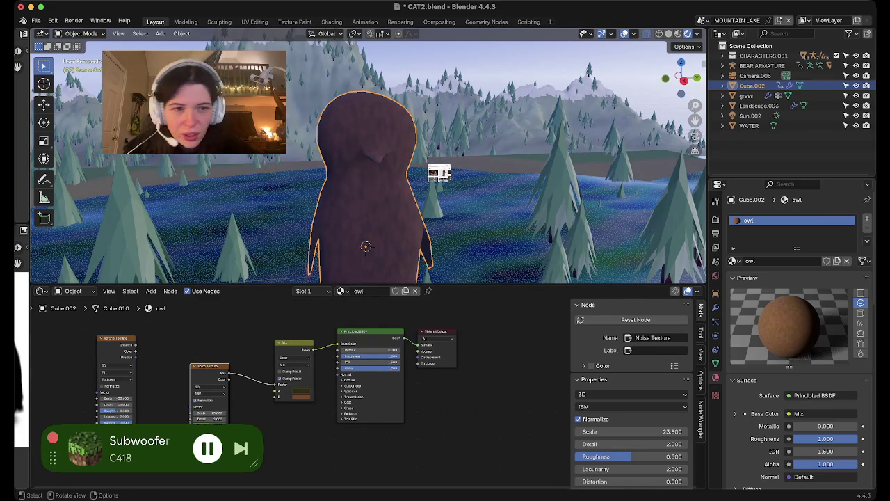
click(866, 217)
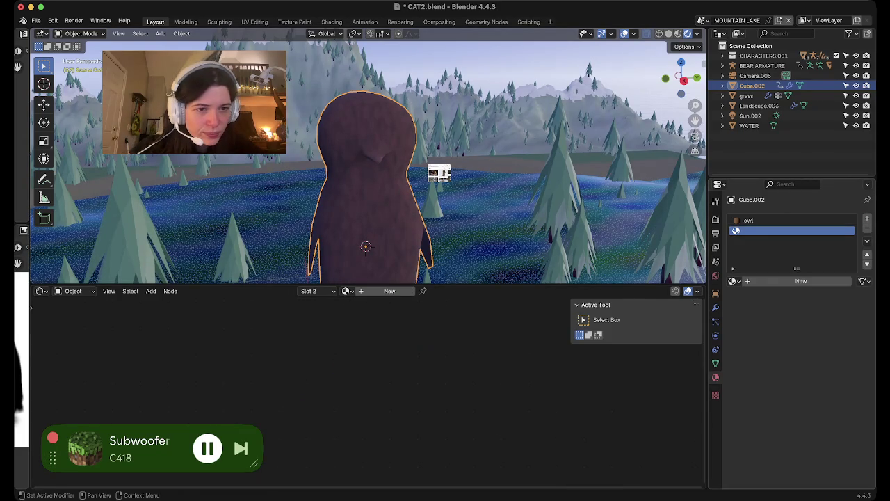
- Create a new material named beak and box-select the beak faces in Edit Mode
click(777, 281)
text(beak)
key(Return)
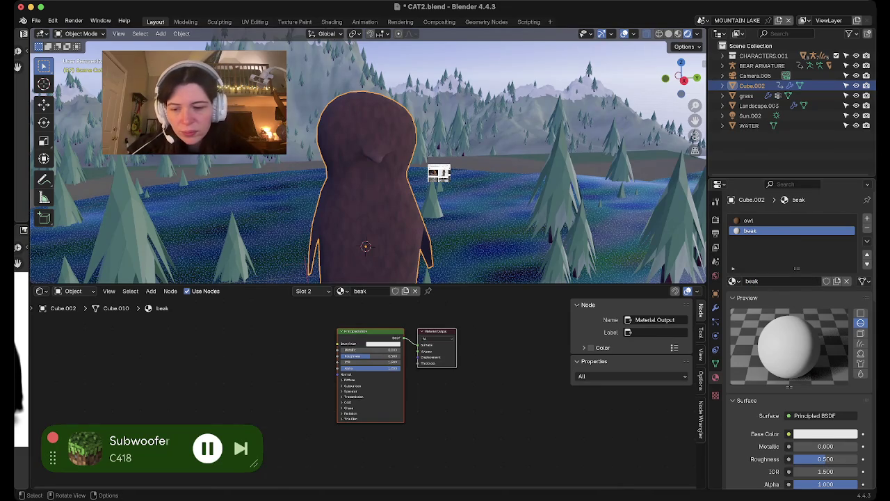
key(Tab)
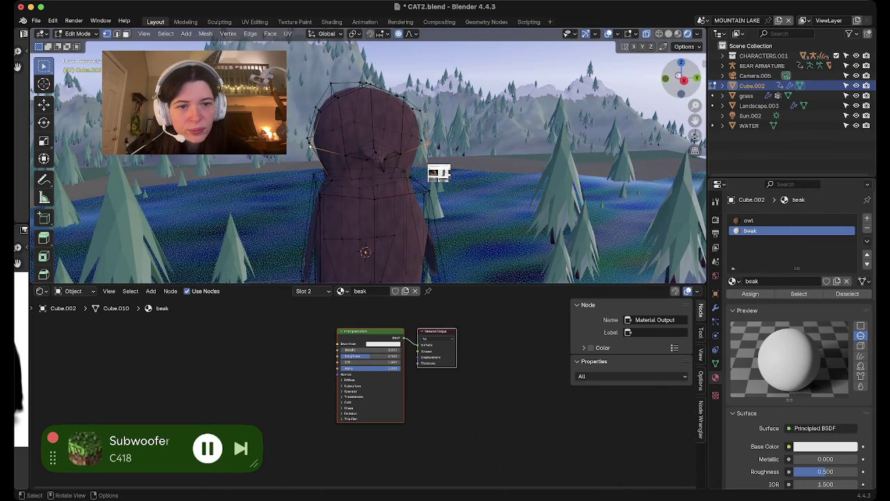
click(681, 62)
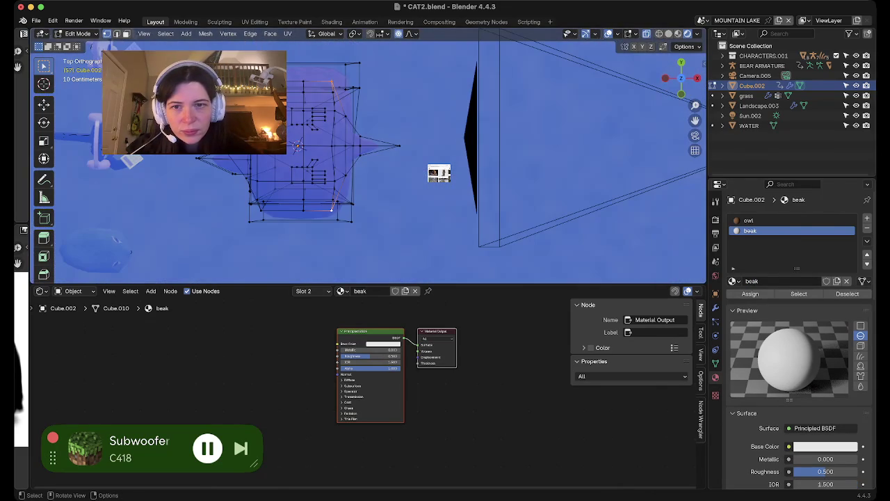
drag(413, 132, 351, 180)
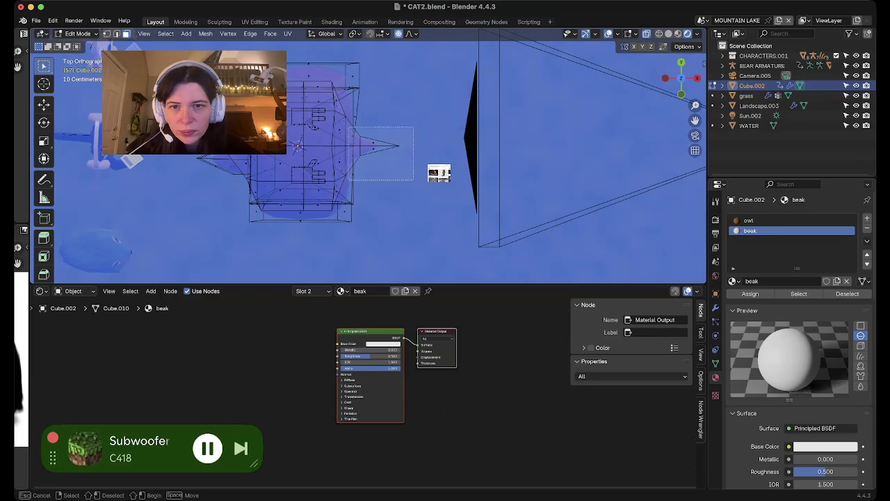
drag(360, 110, 360, 110)
mouse_move(368, 160)
middle_down()
mouse_move(410, 132)
mouse_move(368, 174)
mouse_move(438, 160)
mouse_move(451, 166)
mouse_move(439, 174)
middle_up()
scroll(417, 174, up, 5)
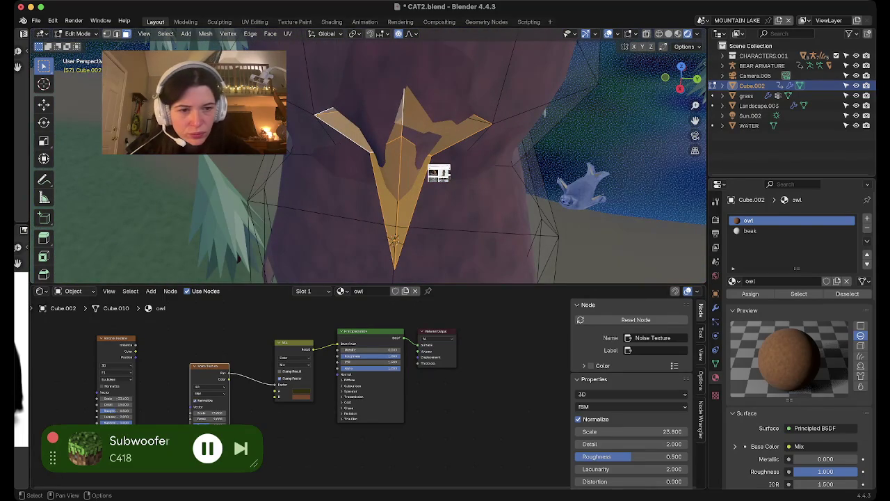
- Give the beak material a saturated orange base colour and preview it in Object Mode
click(750, 230)
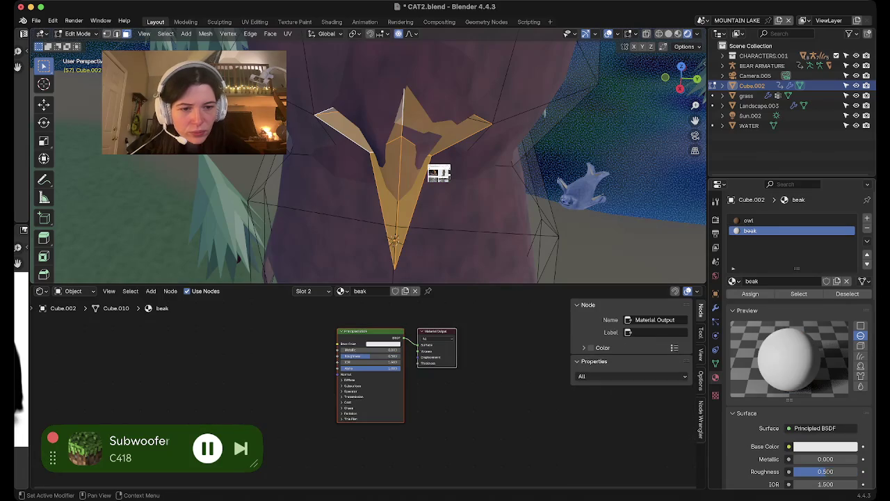
click(825, 446)
drag(789, 353, 780, 355)
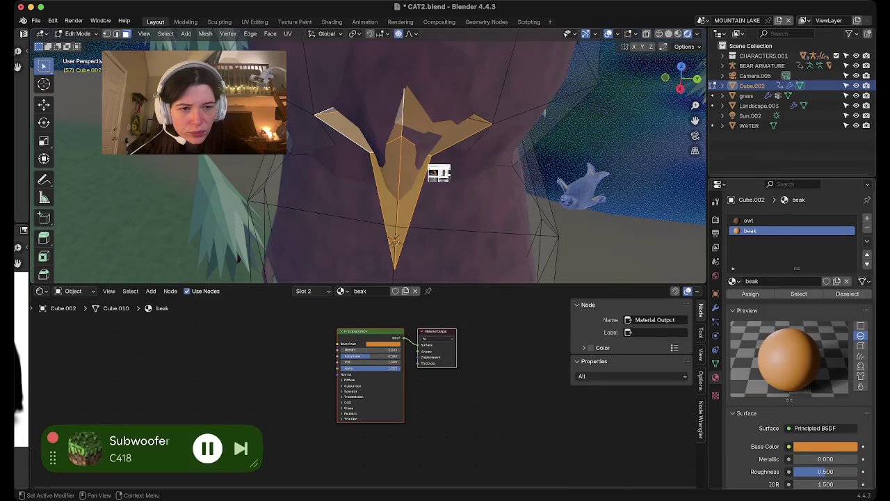
key(Tab)
key(Tab)
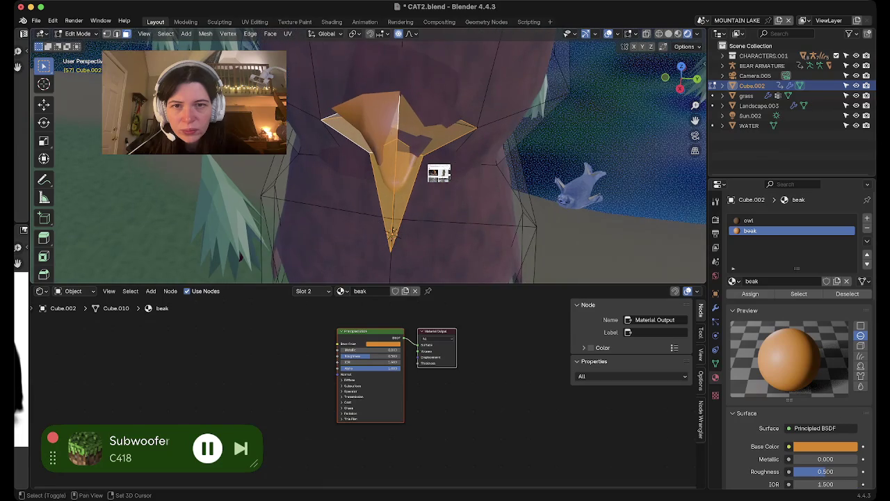
middle_drag(439, 173, 439, 173)
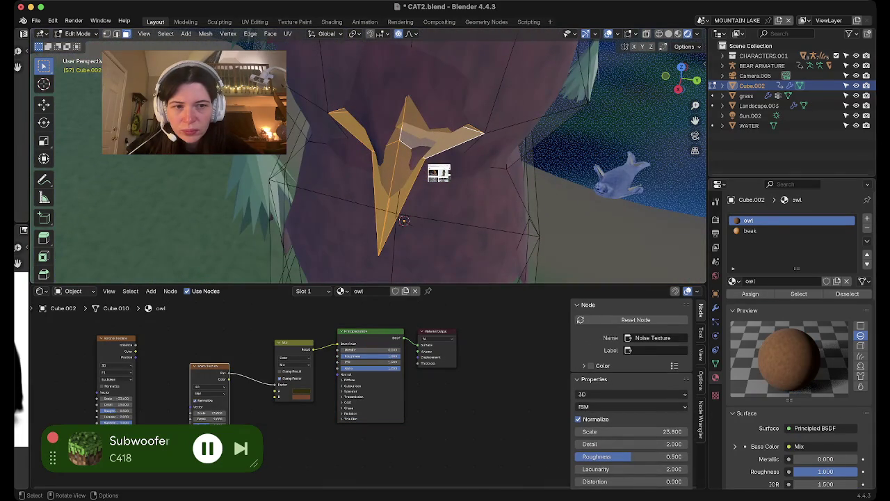
- Assign the beak material to the selected faces, check it, and reselect Cube.002 in Object Mode
click(749, 230)
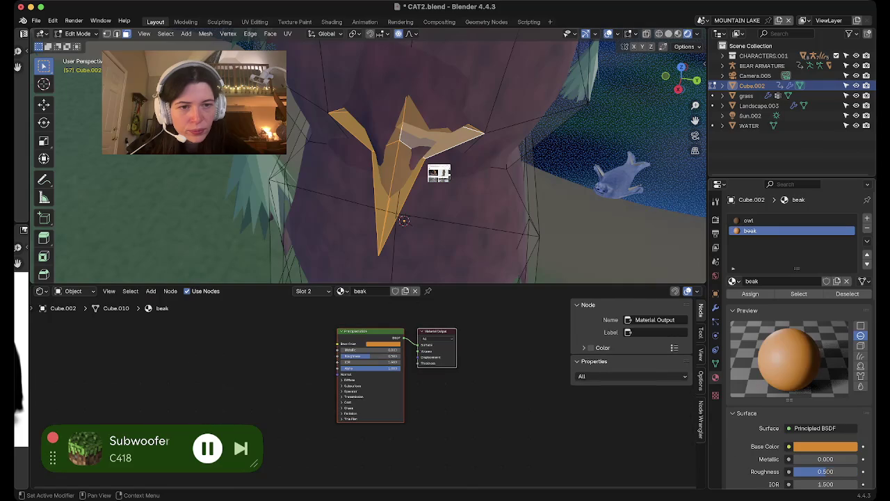
click(750, 294)
key(Tab)
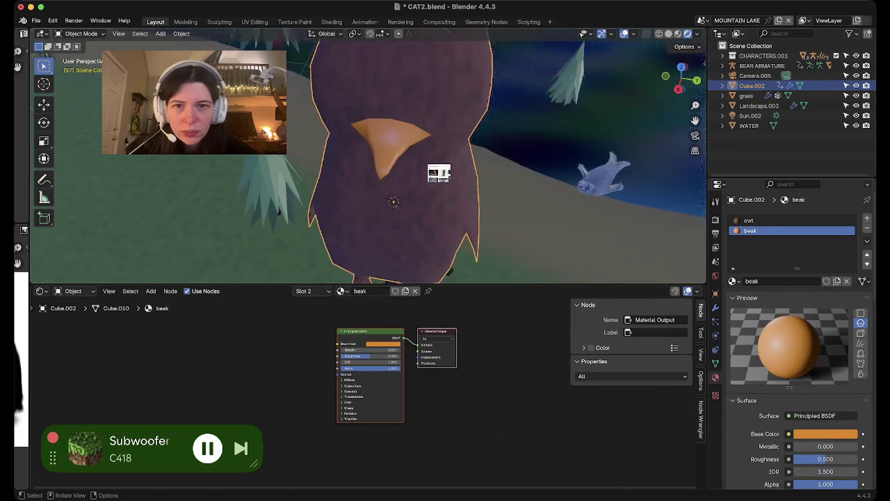
middle_drag(439, 173, 439, 173)
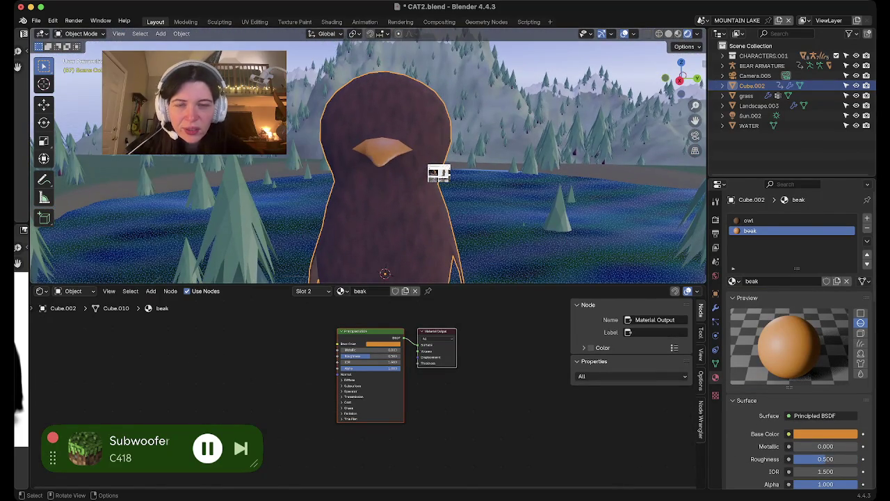
key(Tab)
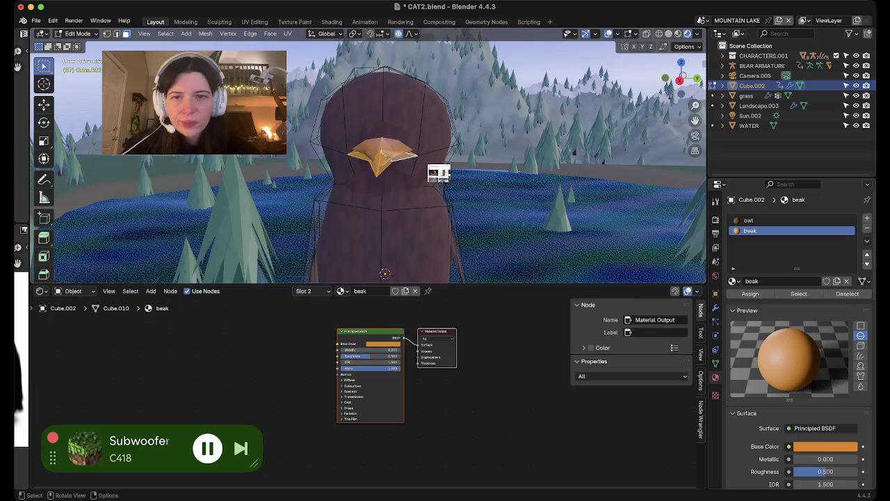
key(Tab)
scroll(438, 173, down, 2)
scroll(439, 173, down, 2)
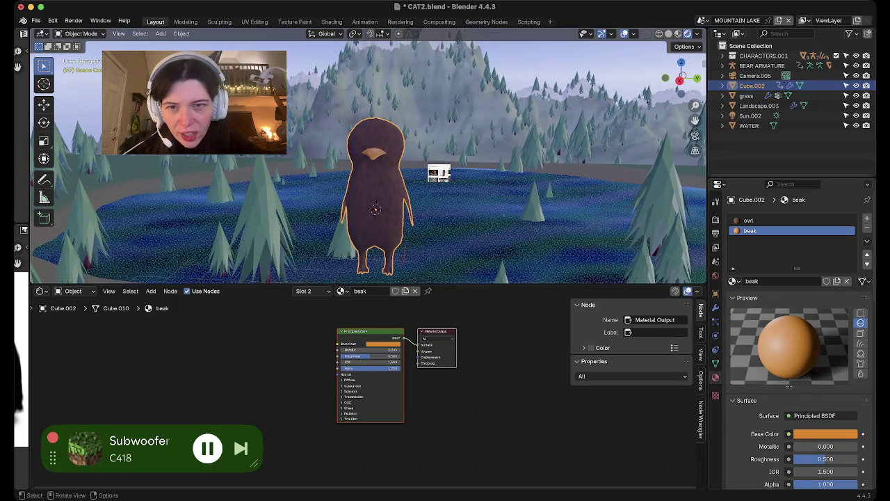
click(439, 173)
click(376, 181)
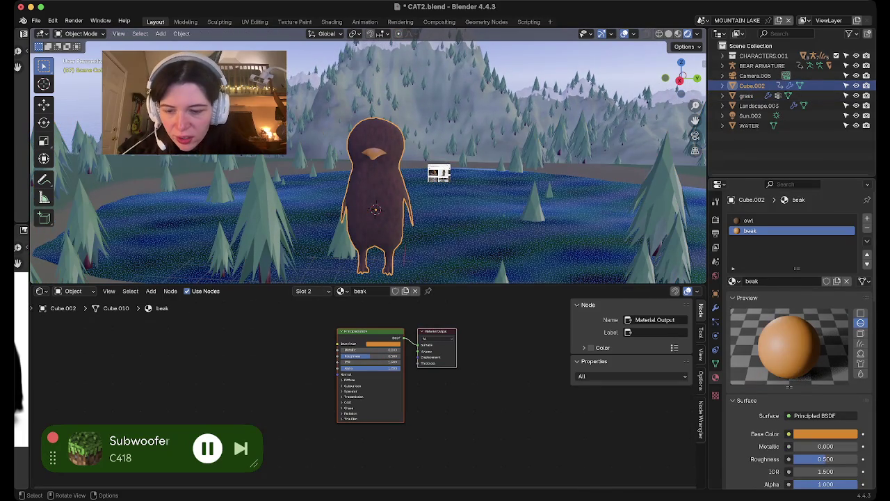
- In Edit Mode, add a UV sphere to the owl mesh and shrink it inside the head
key(Tab)
click(366, 136)
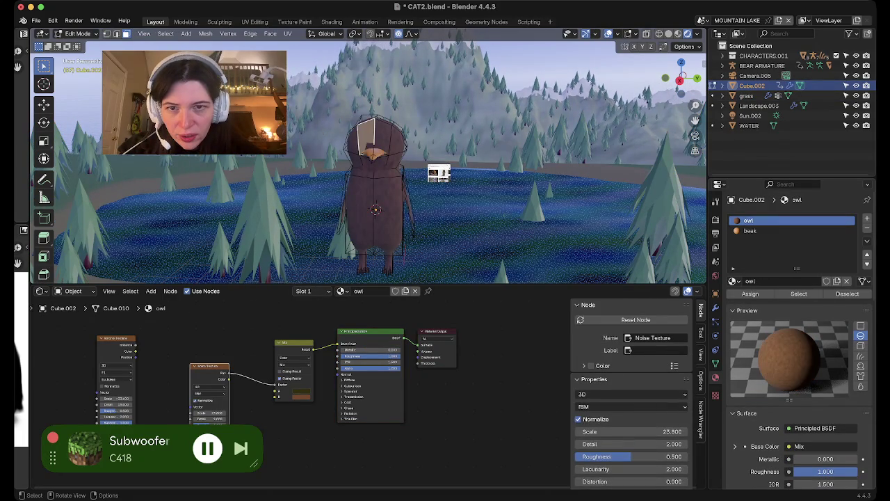
key(shift+a)
click(326, 147)
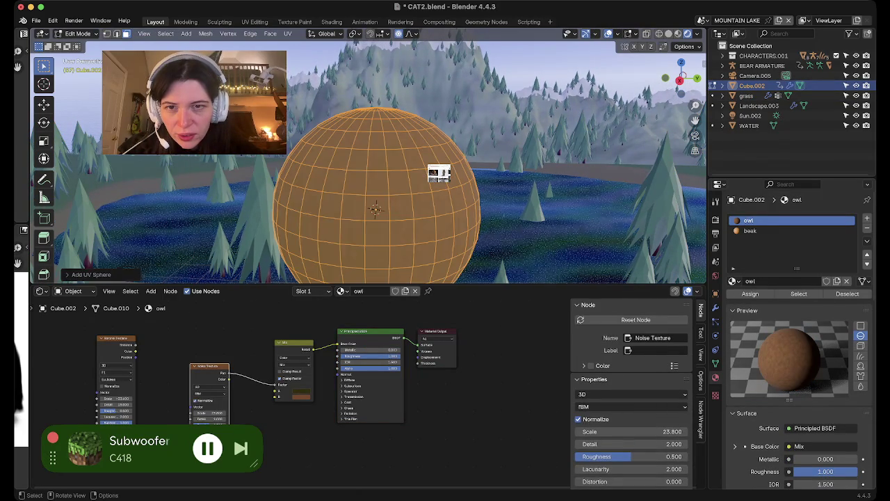
key(s)
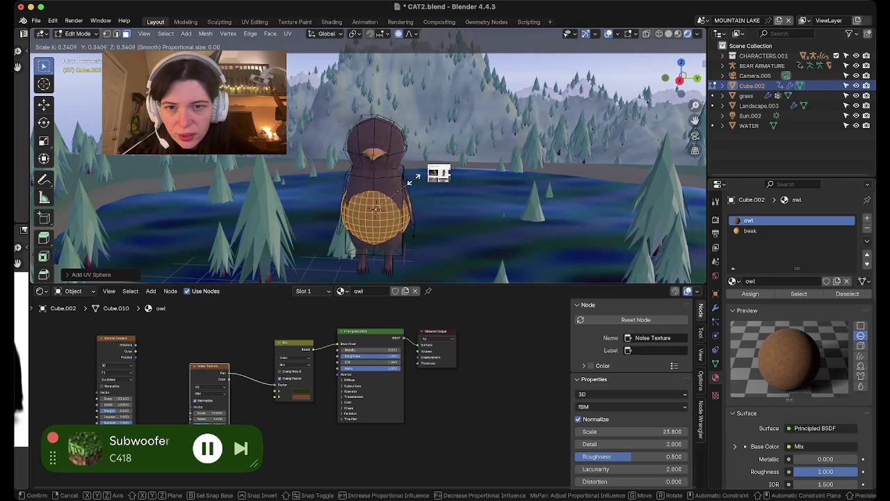
key(Return)
key(g)
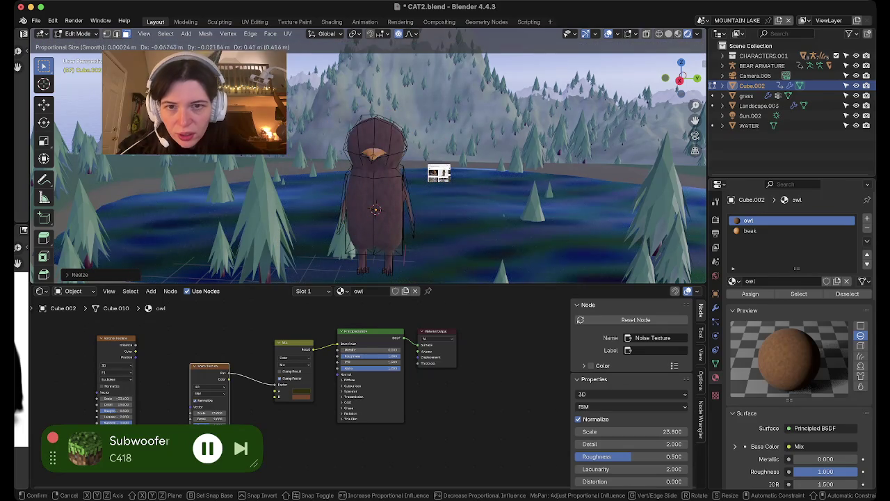
key(Return)
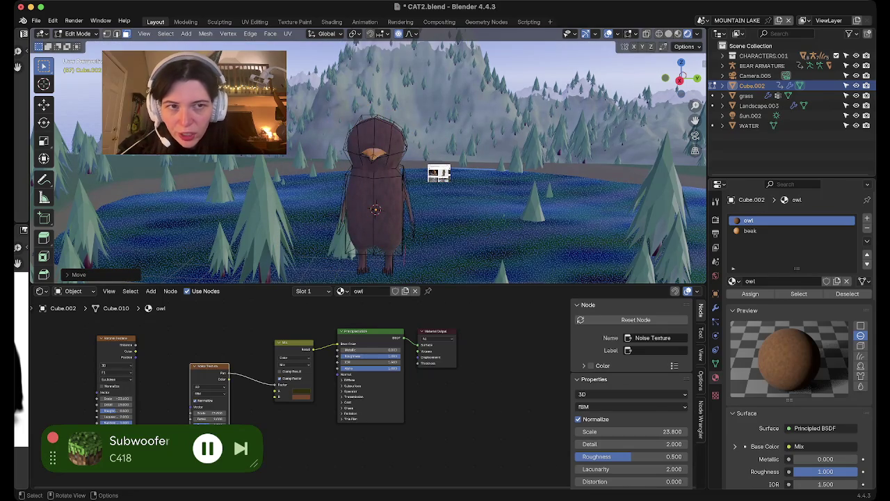
- Move the sphere to the head's upper left, shrink it further, and push it out along X
key(g)
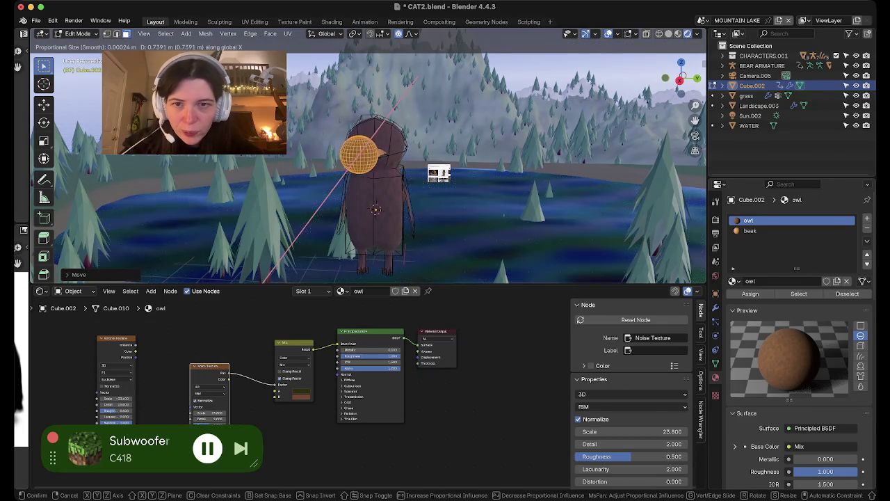
key(Return)
key(s)
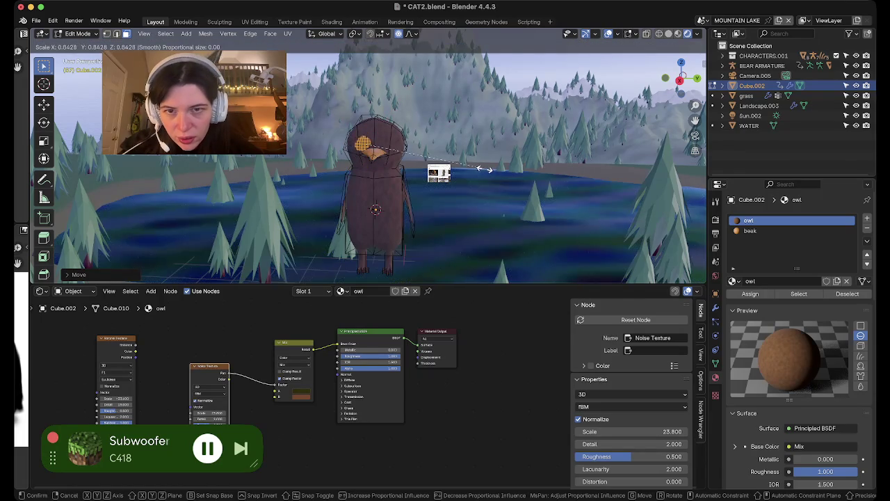
click(482, 168)
middle_drag(482, 168, 452, 230)
key(g)
key(x)
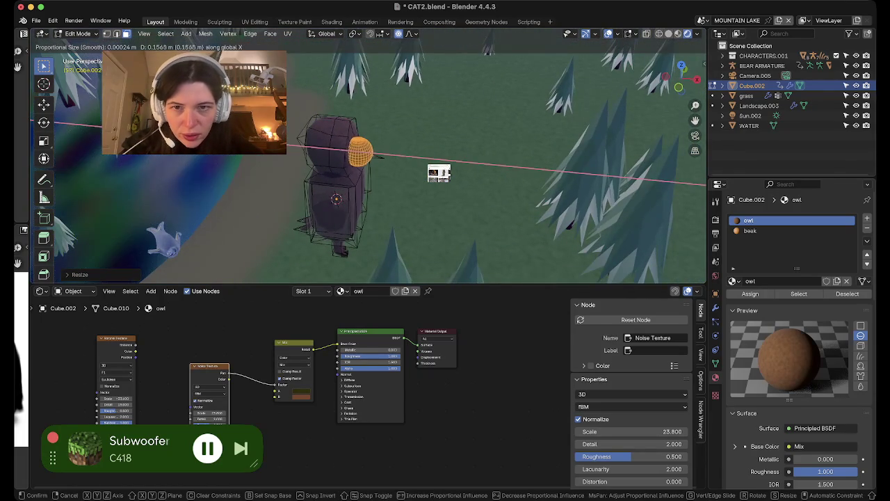
key(Return)
- Shrink the eye sphere again and settle it on the face using Right Ortho X-ray view
key(s)
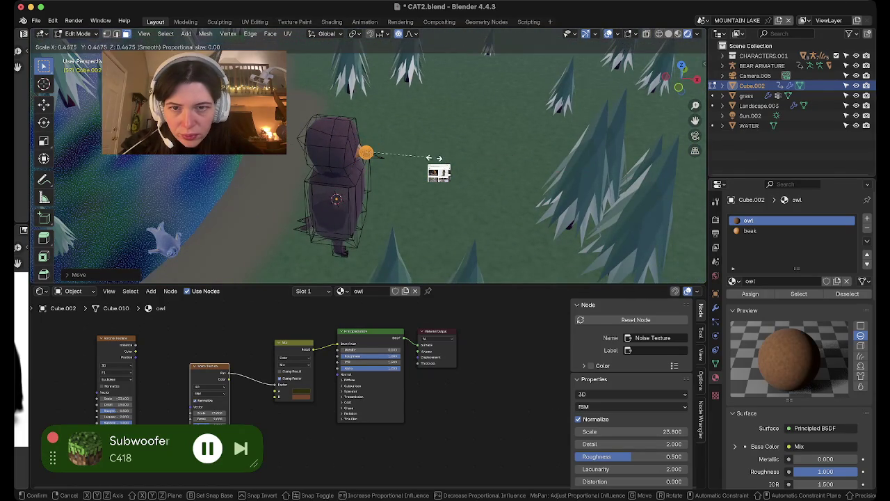
click(445, 170)
key(g)
key(x)
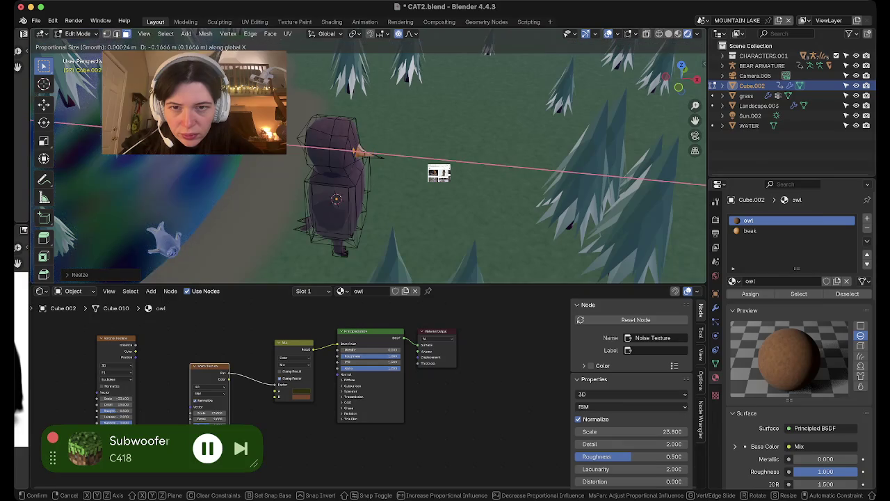
key(Return)
middle_drag(438, 173, 439, 173)
scroll(438, 173, up, 3)
scroll(439, 174, up, 2)
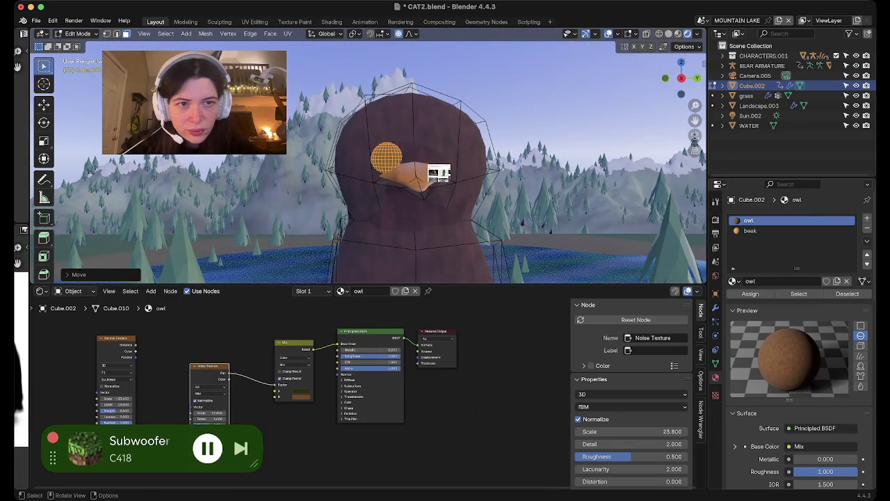
key(alt+z)
key(g)
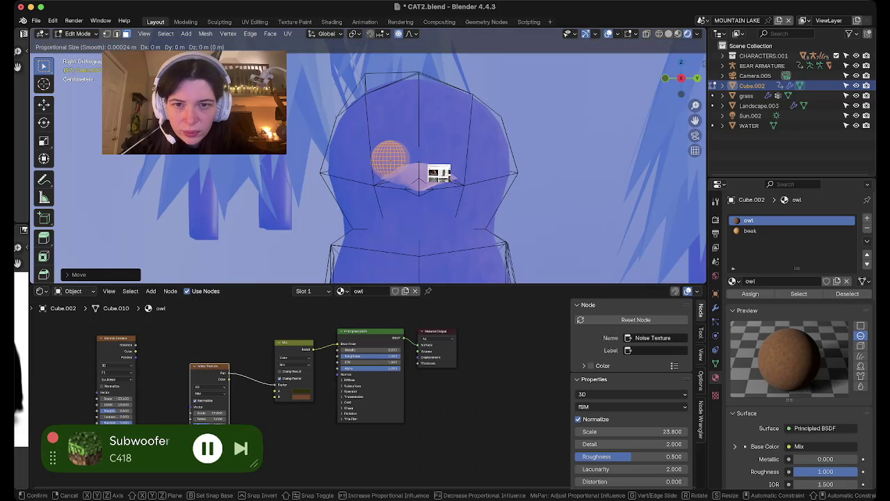
click(439, 173)
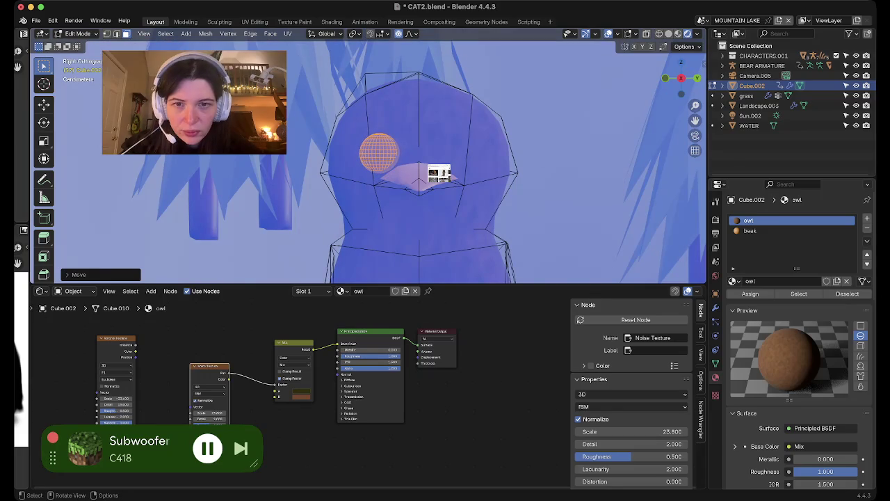
- Add a third material slot with a new material named 'owl eyes' and assign it to the eye sphere
click(866, 217)
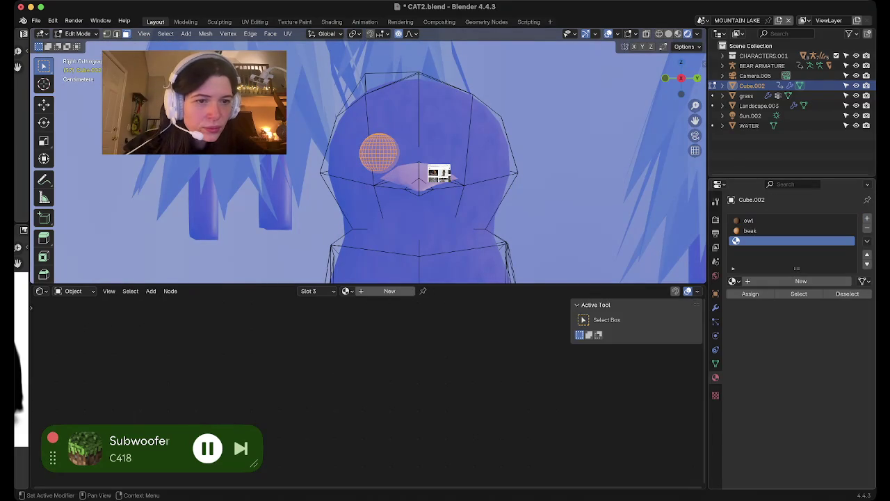
click(779, 281)
text(owl e)
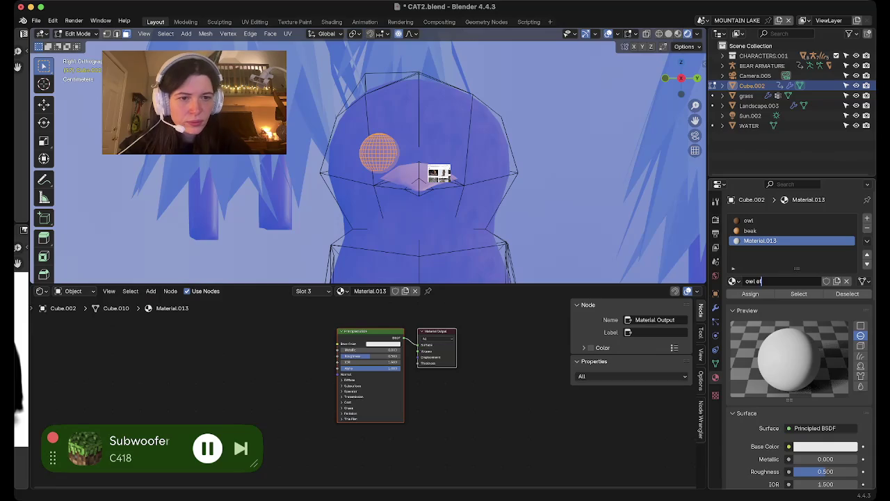
text(yes)
key(Return)
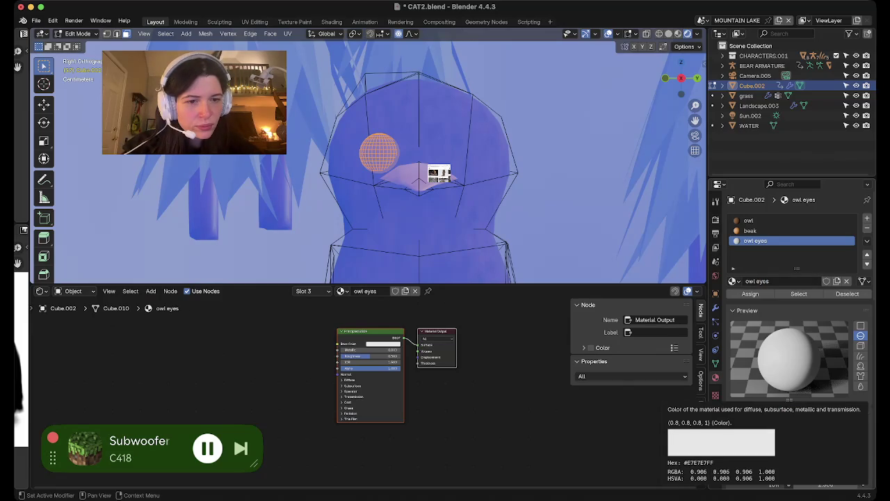
key(shift+alt+z)
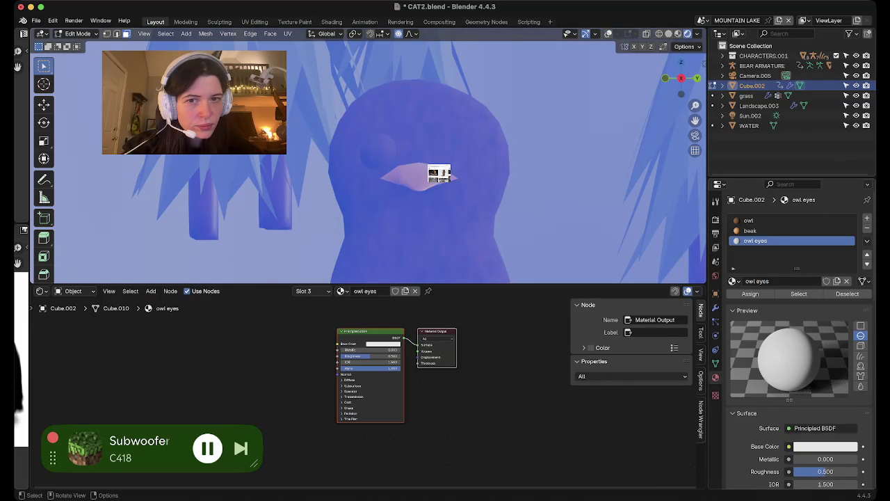
click(750, 294)
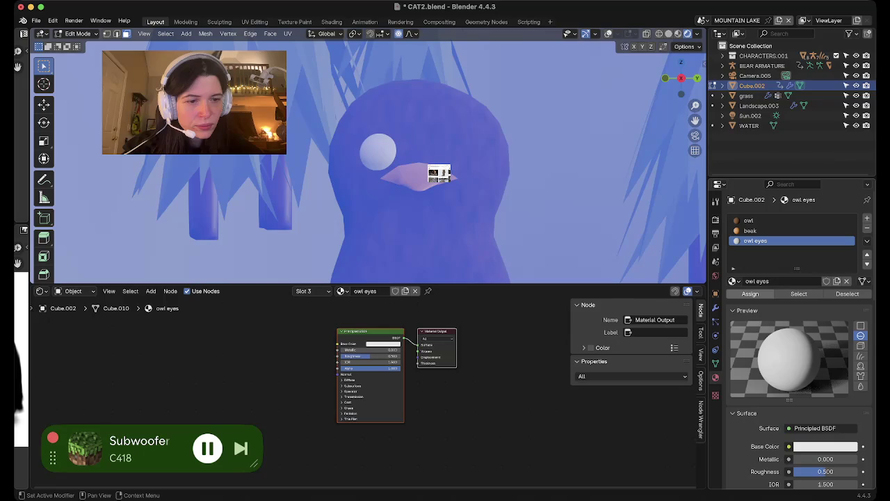
- Set the owl eyes base colour to yellow and check it in Material Preview
click(825, 446)
click(777, 336)
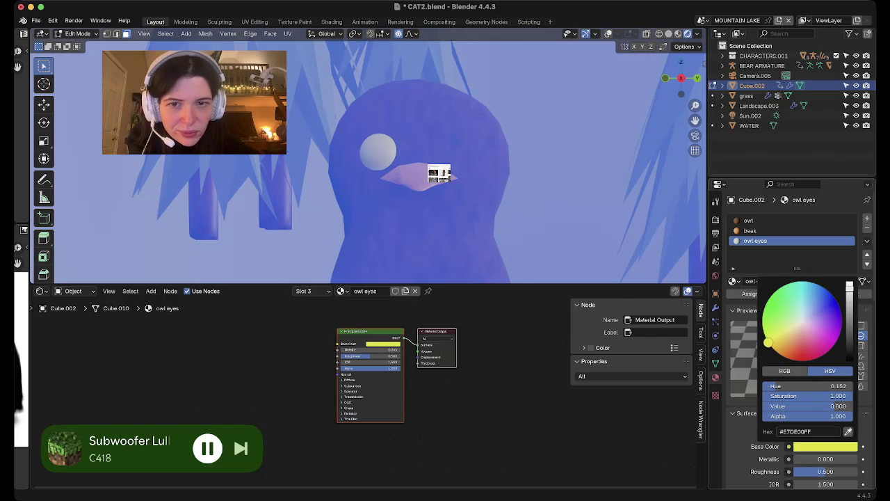
click(678, 33)
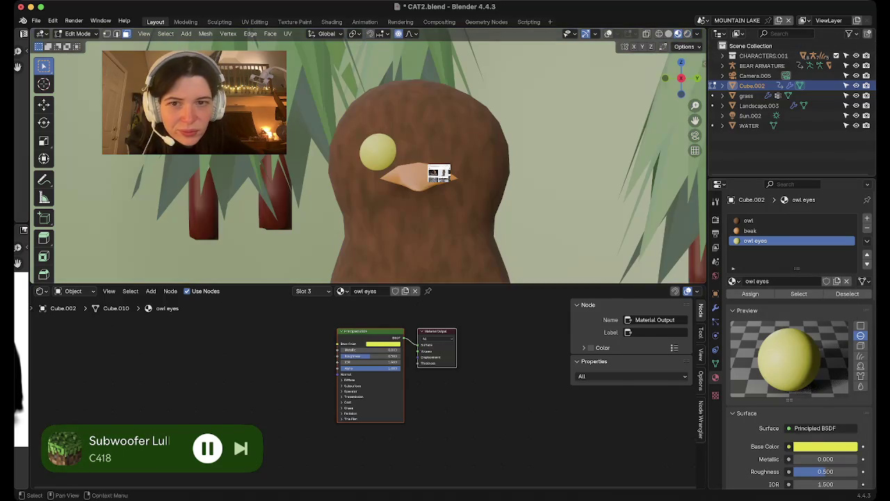
scroll(439, 174, down, 3)
scroll(438, 174, up, 5)
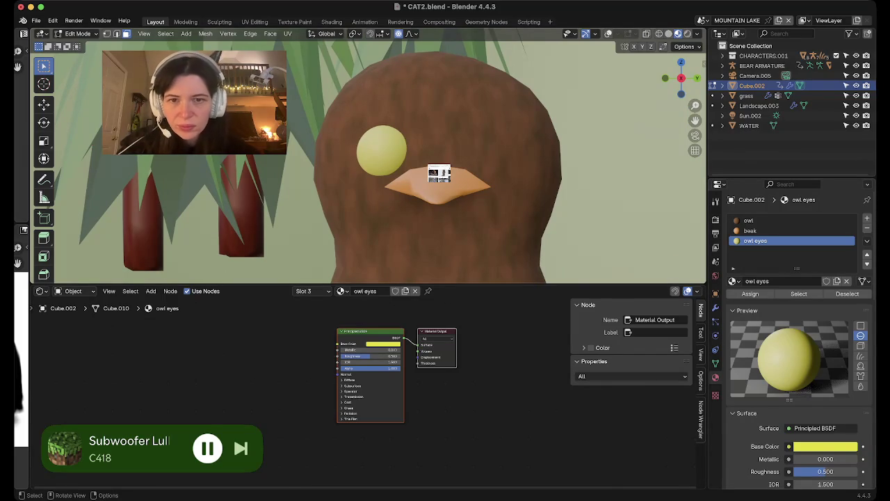
right_click(368, 159)
click(368, 163)
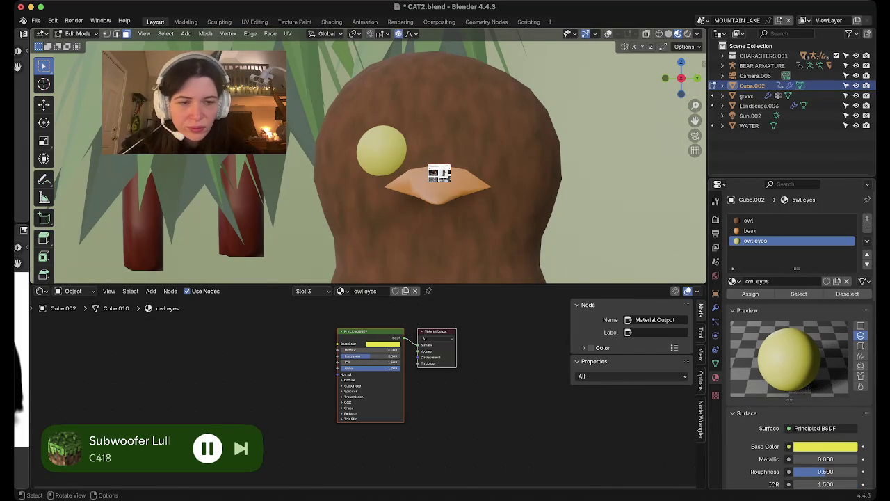
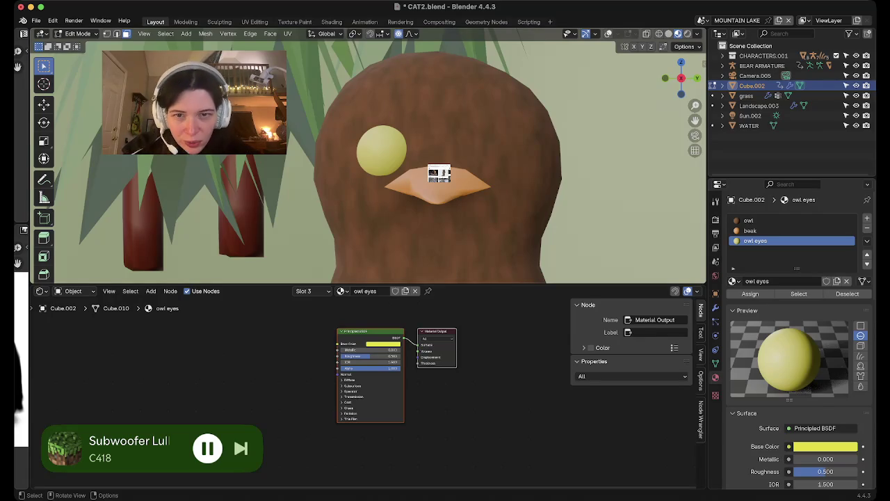
- Raise the owl eyes material's Roughness from 0.500 to 1.000
scroll(439, 174, down, 5)
middle_drag(439, 174, 439, 174)
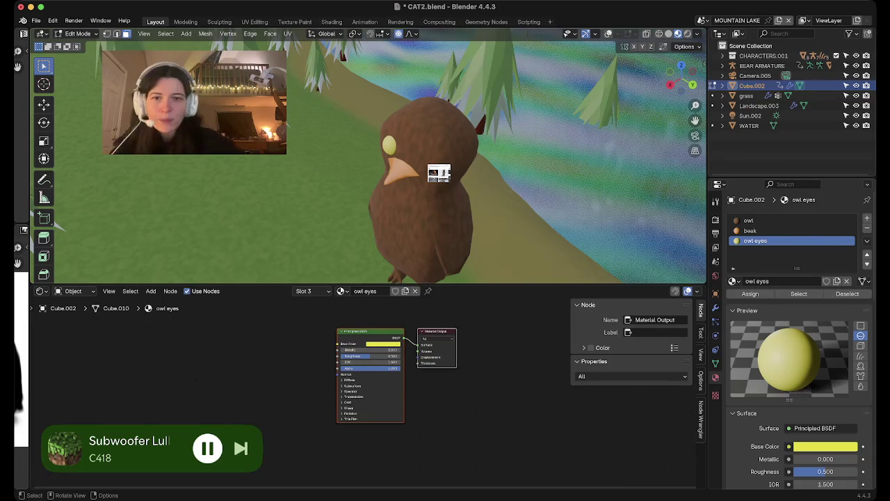
middle_drag(439, 174, 438, 174)
scroll(439, 173, up, 5)
scroll(438, 174, down, 3)
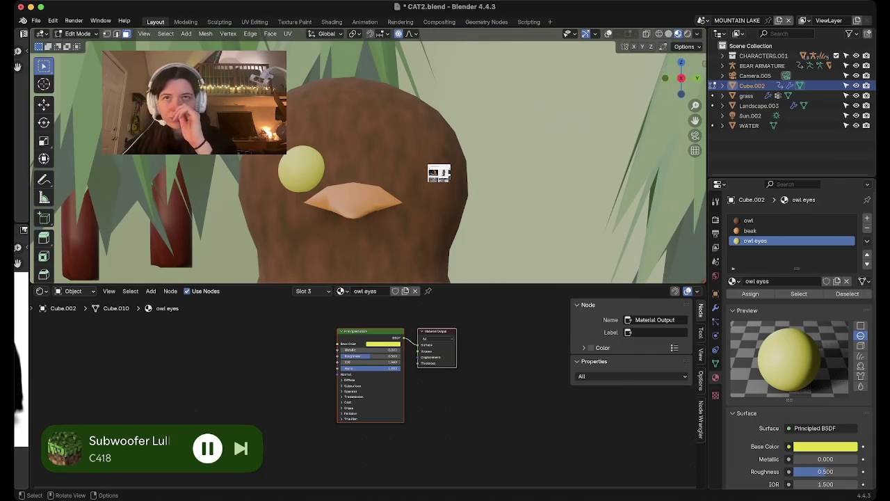
key(Tab)
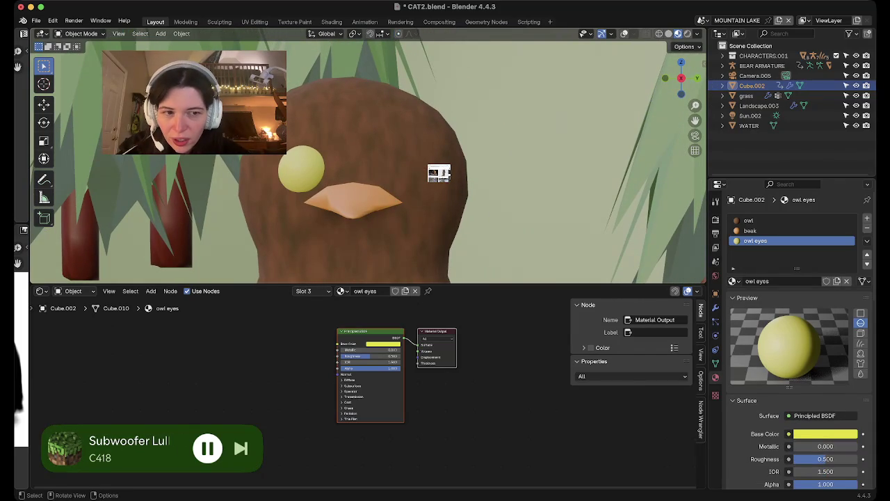
key(Tab)
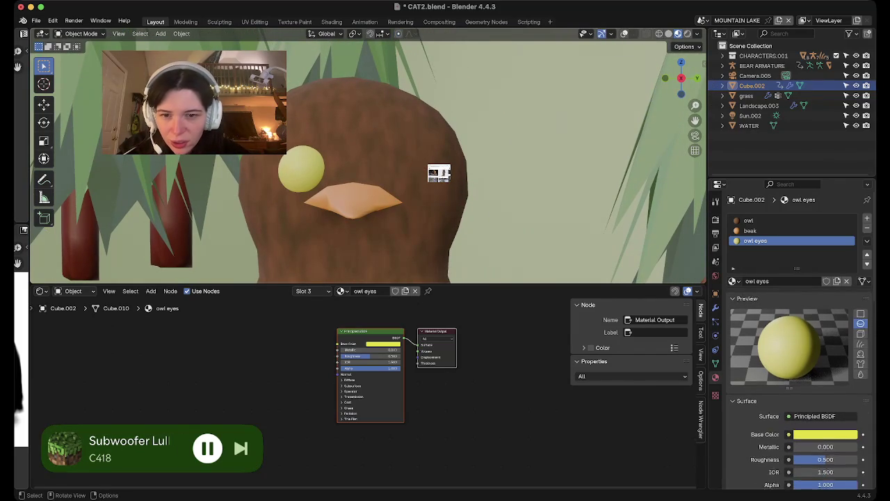
middle_drag(417, 376, 323, 376)
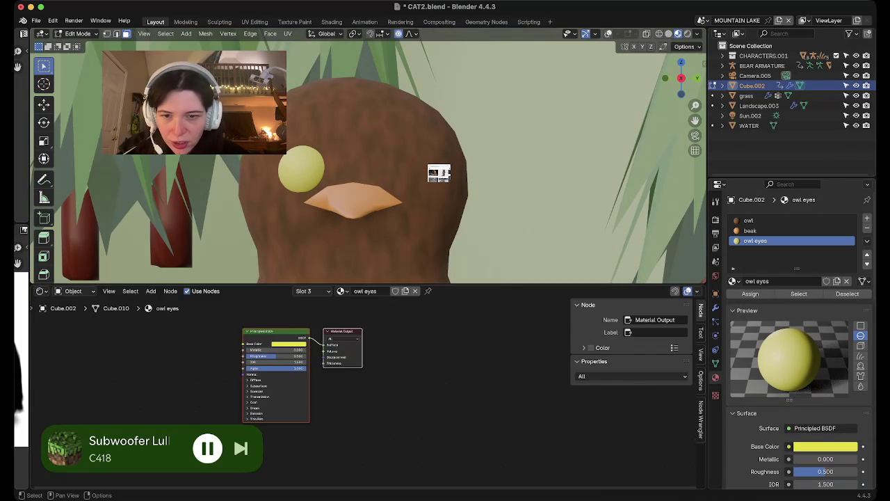
scroll(793, 313, down, 3)
drag(825, 418, 857, 418)
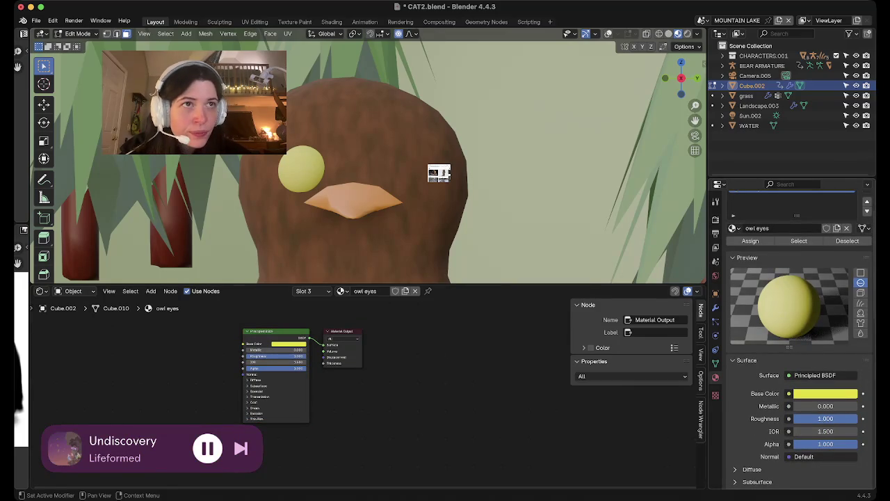
- Delete the old Principled BSDF node from the owl eyes material
click(276, 331)
drag(276, 331, 171, 331)
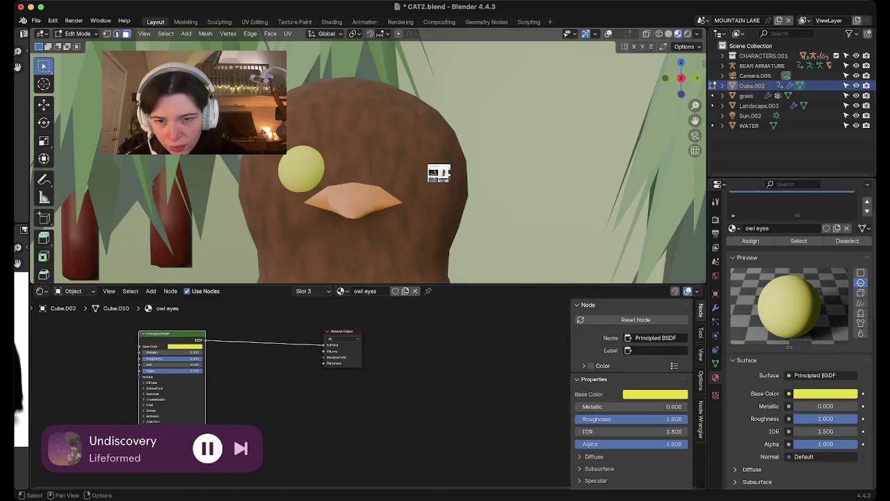
middle_drag(418, 382, 472, 374)
key(x)
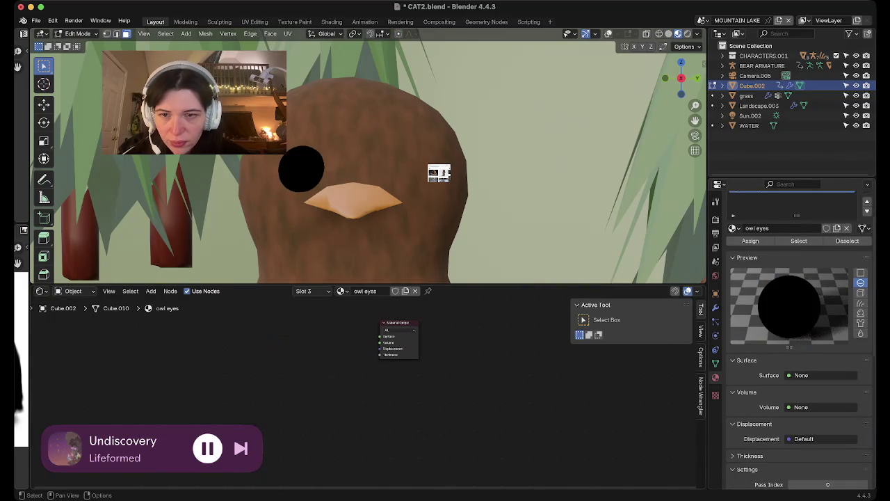
- Add a new Principled BSDF and connect it to the Material Output Surface
key(shift+a)
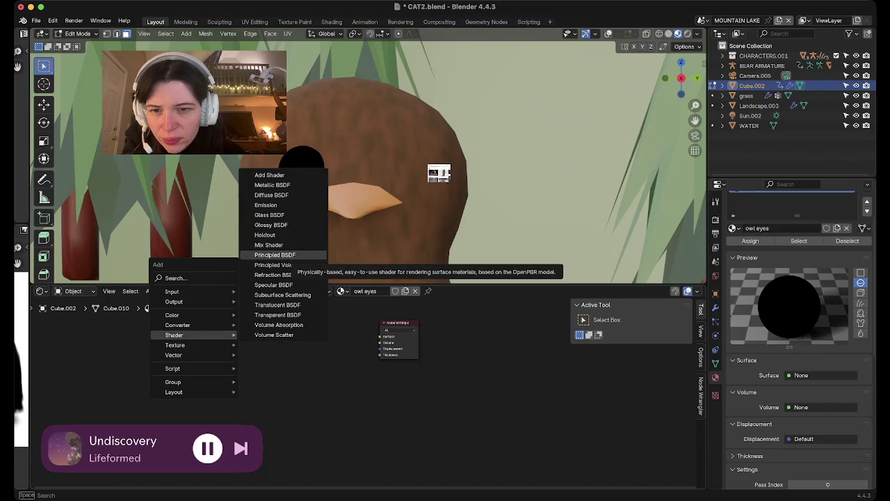
click(275, 254)
click(320, 351)
drag(353, 353, 380, 336)
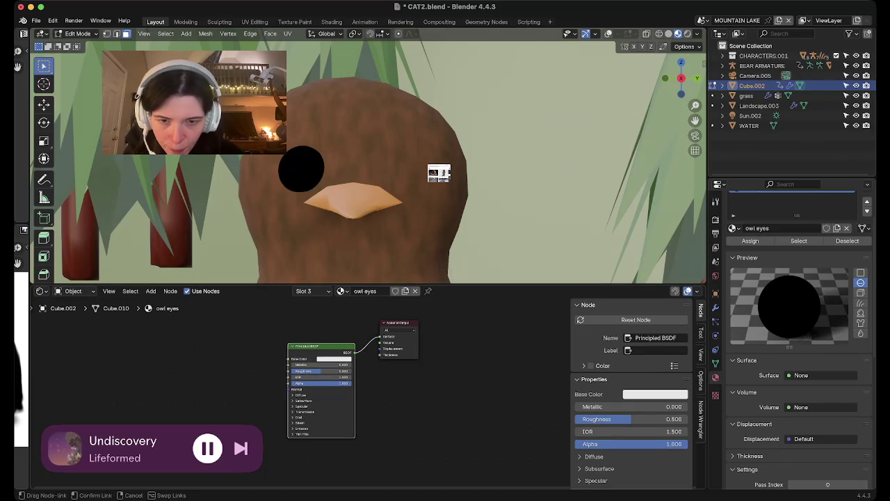
key(shift+a)
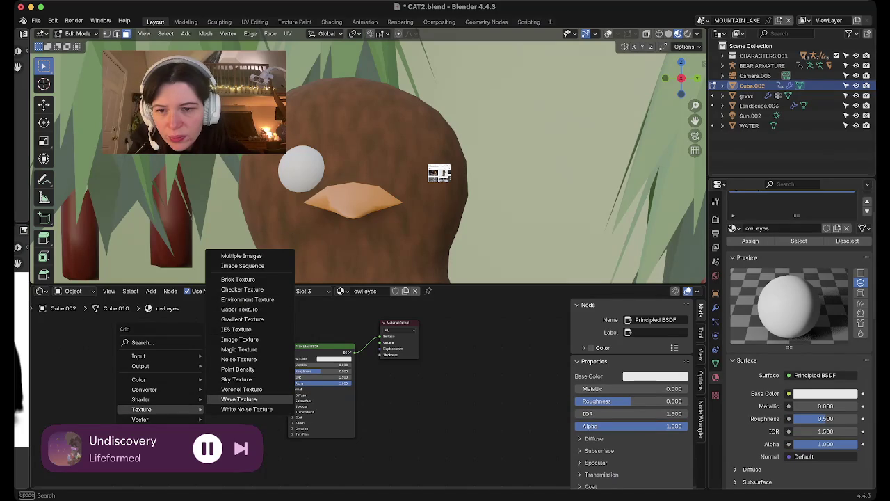
- Add an Image Texture node feeding the shader's Base Color
click(240, 339)
click(229, 362)
drag(253, 360, 289, 359)
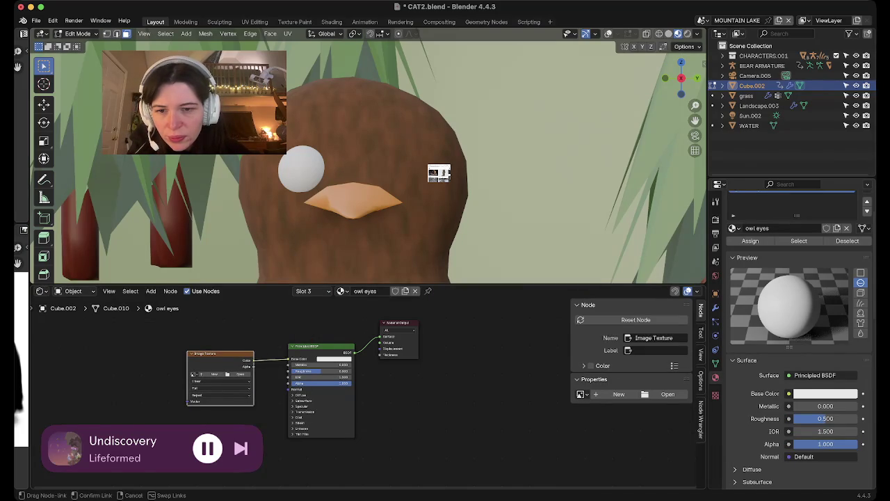
- Create a new bright yellow 1024 px image named 'owl eye' for the texture
click(209, 373)
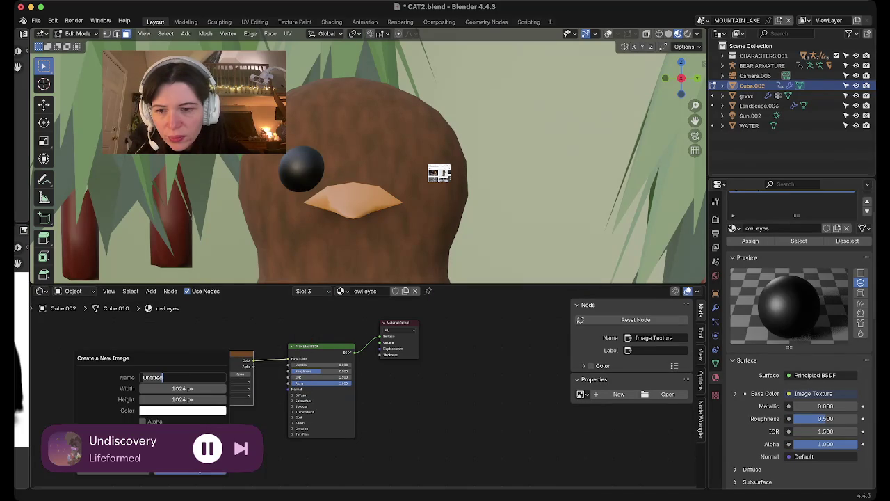
click(182, 410)
click(156, 292)
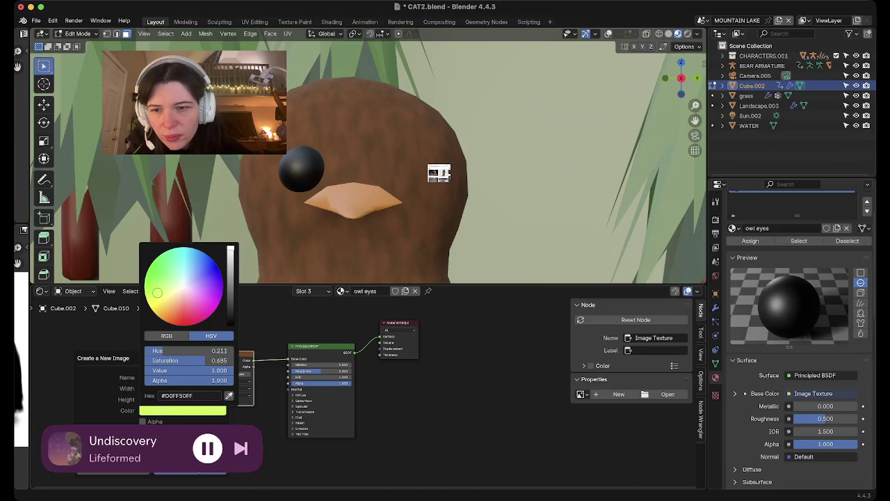
drag(159, 304, 155, 306)
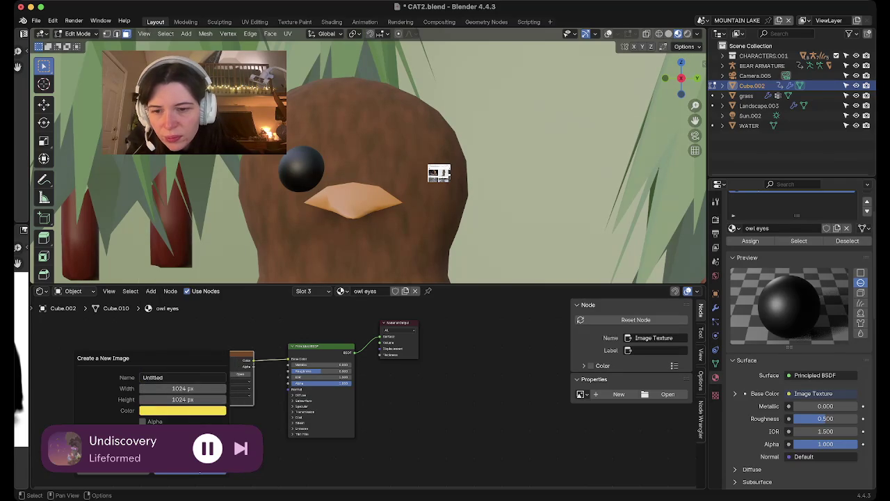
click(182, 377)
text(owl eye)
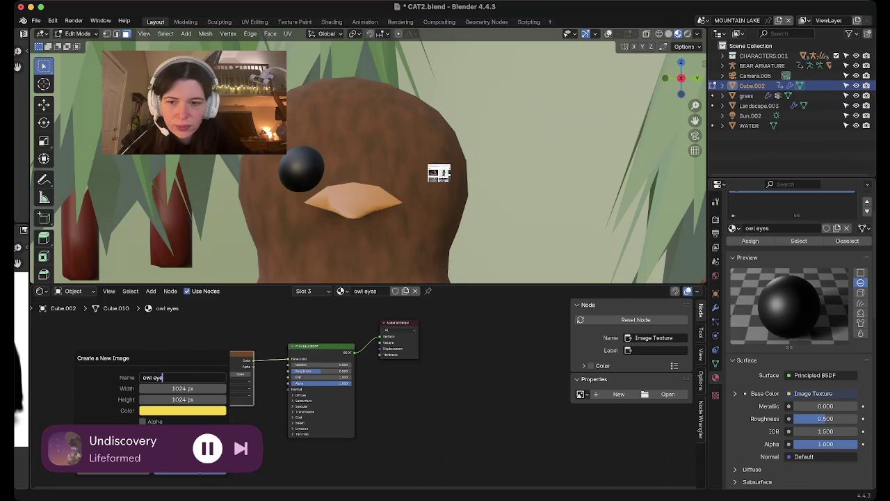
key(Return)
key(Return)
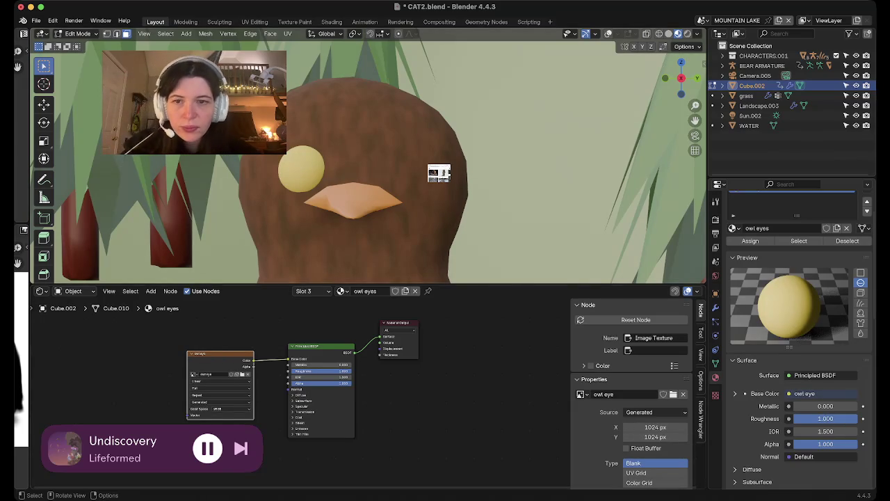
click(294, 22)
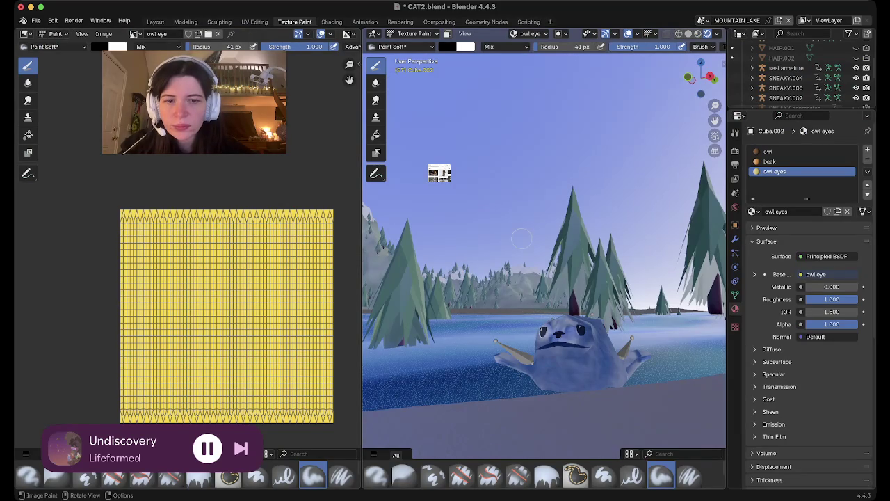
- Zoom in on the owl's eye, paint a test black stroke, and undo it
middle_drag(533, 317, 522, 238)
scroll(521, 238, down, 5)
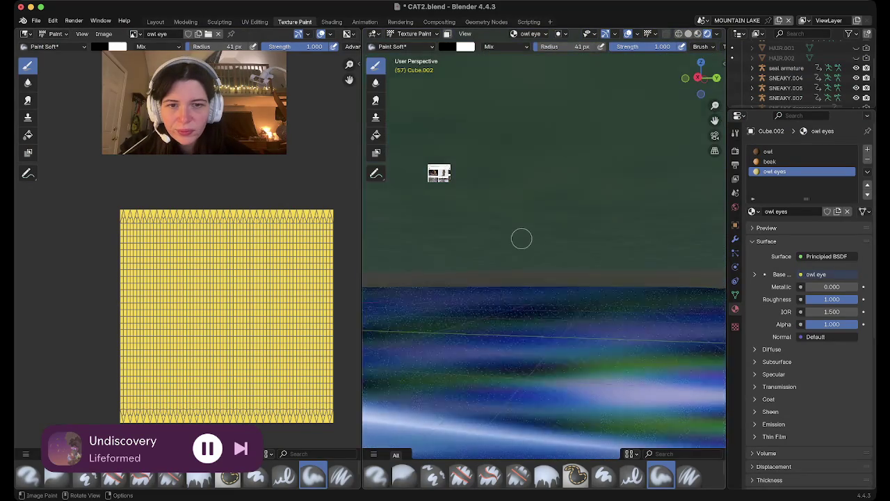
scroll(521, 238, down, 5)
scroll(521, 238, down, 3)
scroll(522, 237, down, 5)
scroll(522, 238, down, 5)
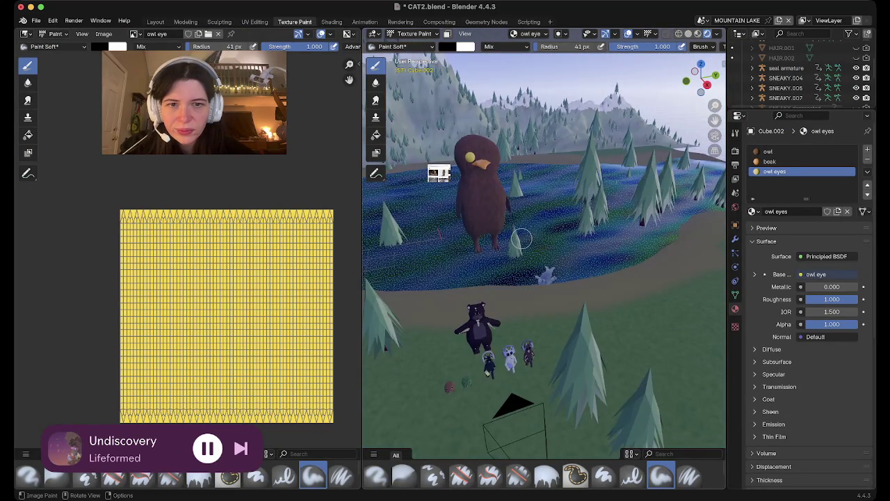
scroll(457, 137, up, 3)
scroll(458, 137, up, 3)
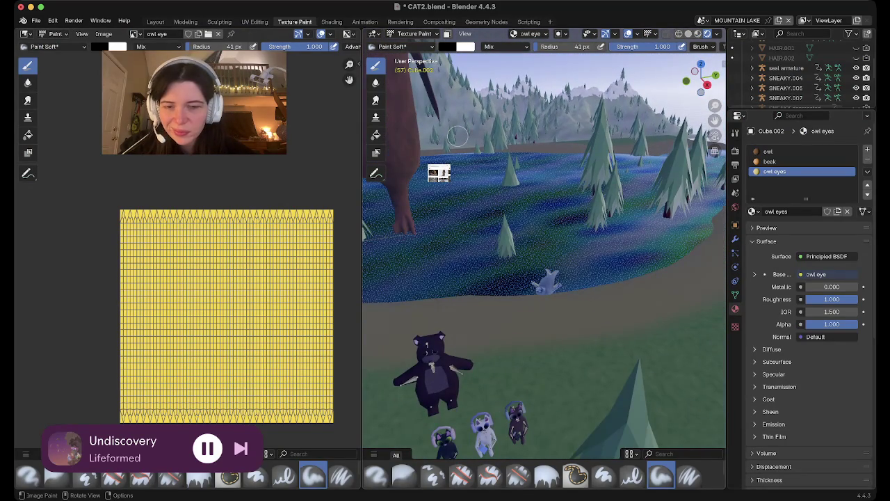
scroll(458, 137, up, 3)
scroll(458, 137, up, 3)
scroll(459, 136, up, 3)
scroll(461, 133, up, 3)
scroll(461, 133, up, 2)
scroll(461, 134, up, 3)
scroll(461, 134, down, 3)
scroll(461, 133, up, 3)
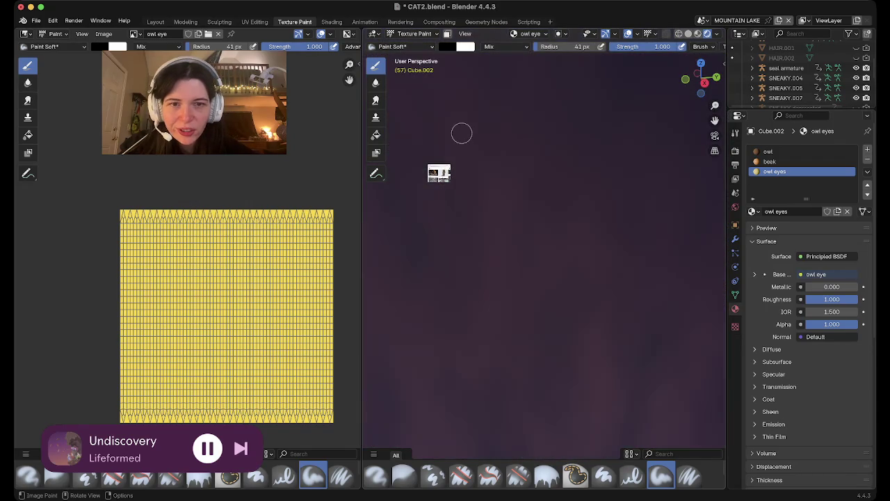
shift+scroll(461, 132, up, 1)
shift+scroll(461, 133, up, 3)
shift+scroll(461, 132, up, 2)
shift+scroll(461, 133, up, 2)
scroll(461, 133, up, 3)
scroll(461, 133, down, 3)
scroll(461, 133, down, 2)
scroll(461, 133, right, 1)
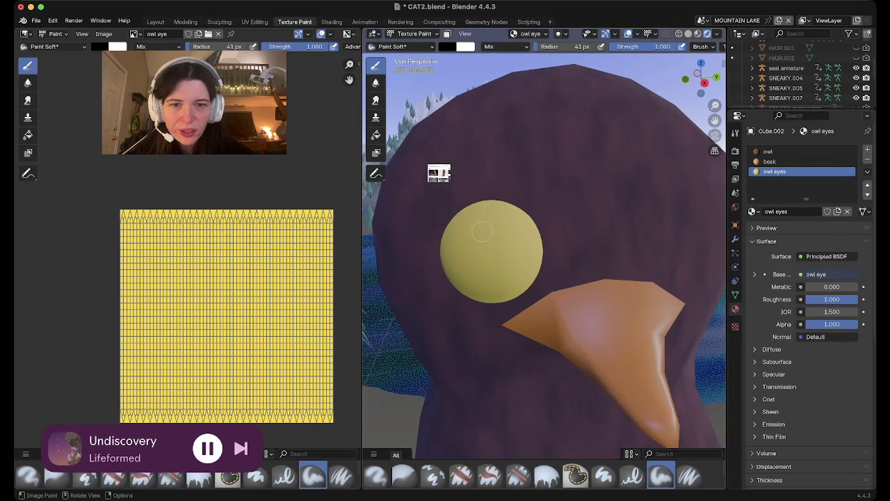
drag(504, 268, 469, 240)
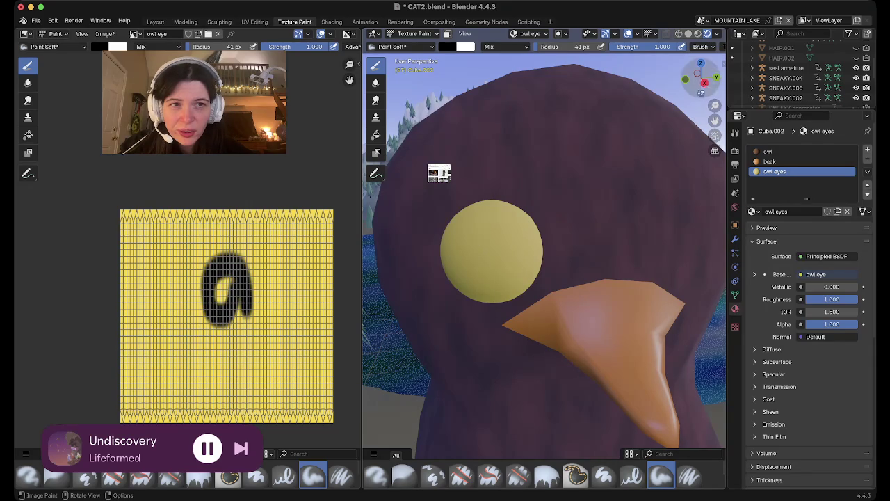
key(ctrl+z)
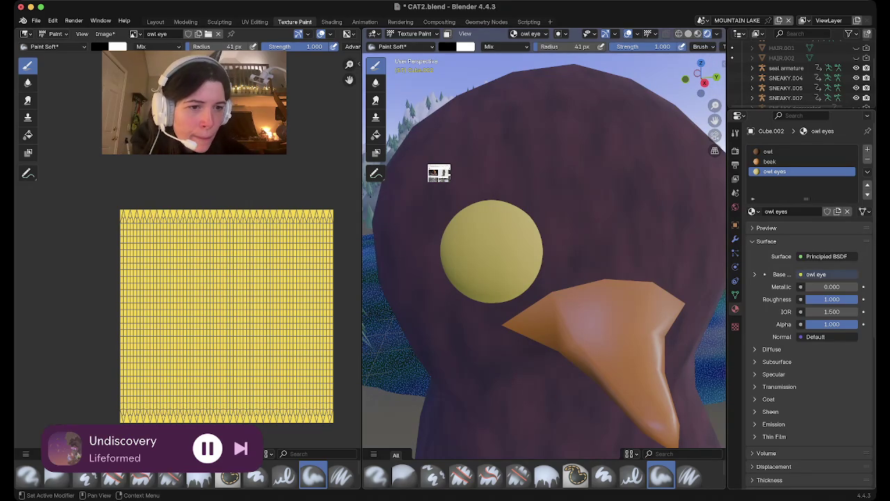
- Check the Base Color link options, then paint and undo curved pupil strokes
click(801, 273)
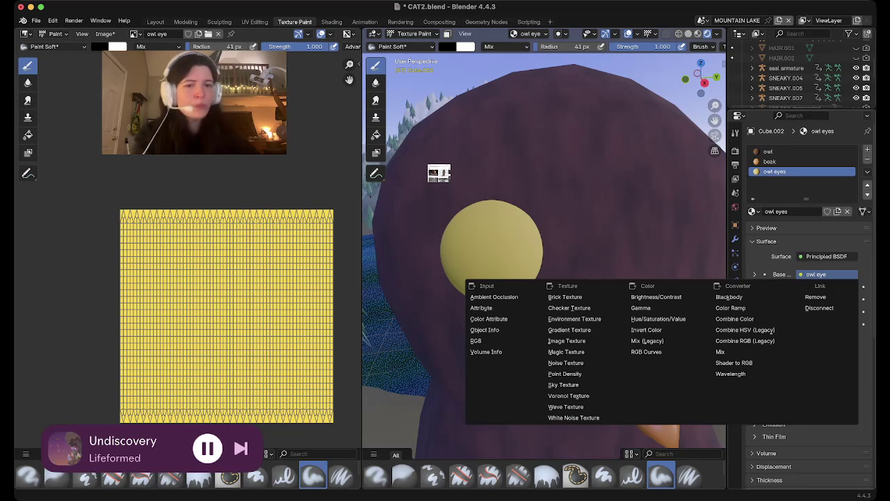
key(Escape)
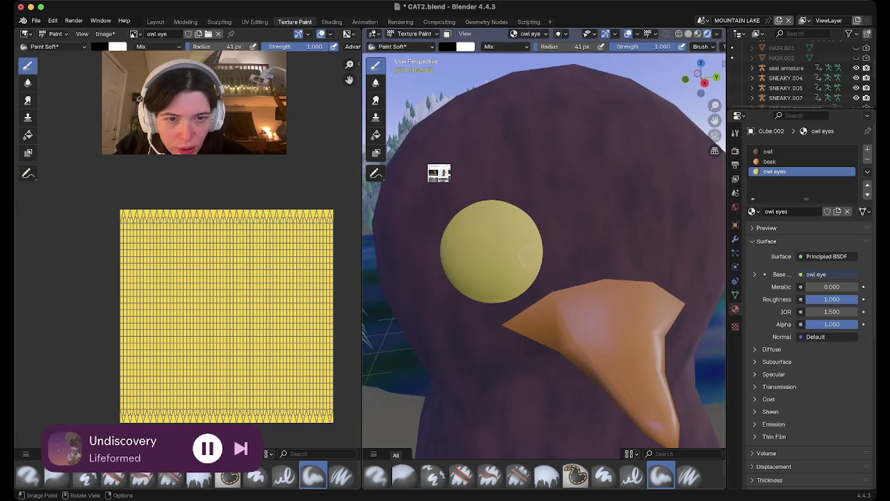
key(ctrl+z)
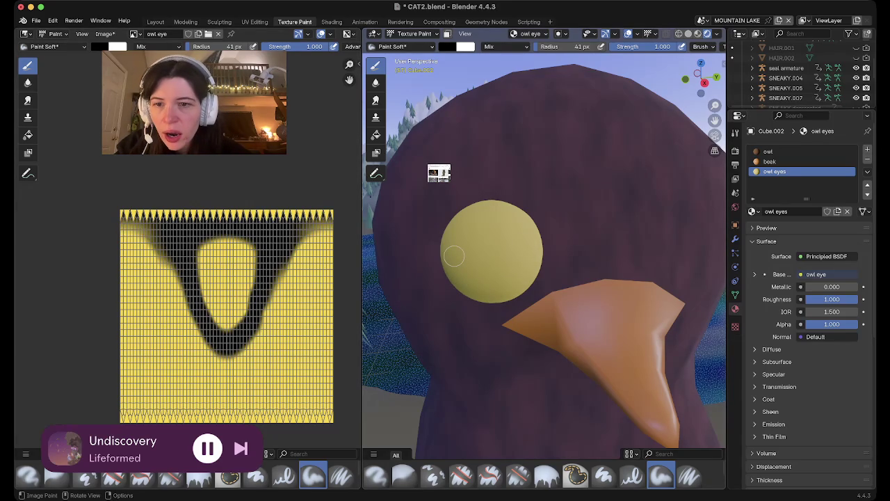
drag(236, 249, 224, 291)
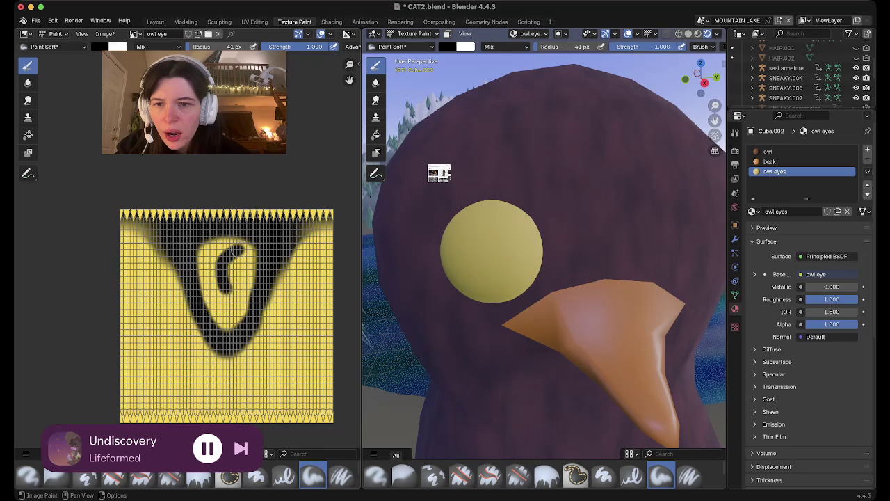
key(ctrl+z)
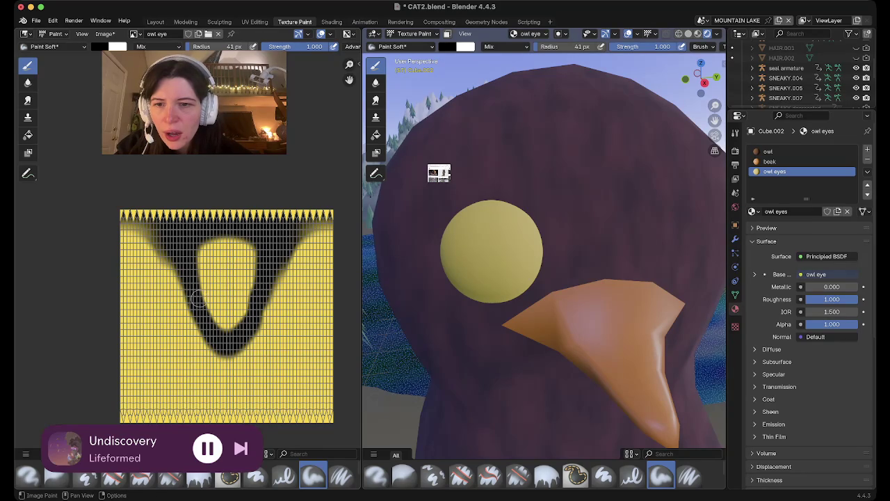
key(ctrl+z)
- Paint a large D-shaped black loop on the eye texture, then undo it
drag(198, 301, 190, 251)
mouse_move(196, 302)
mouse_down()
mouse_move(269, 314)
mouse_move(141, 250)
mouse_up()
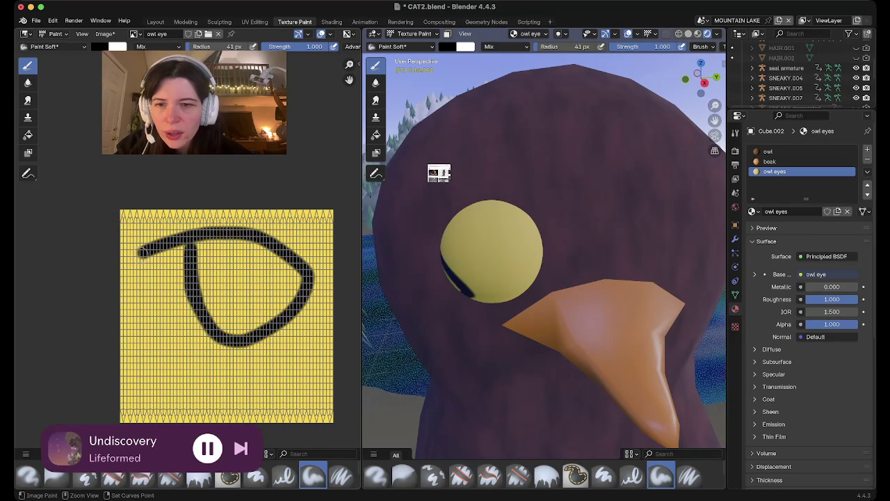
key(ctrl+z)
key(ctrl+z)
- Paint a black q-shaped pupil onto the yellow owl eye texture
scroll(445, 212, down, 10)
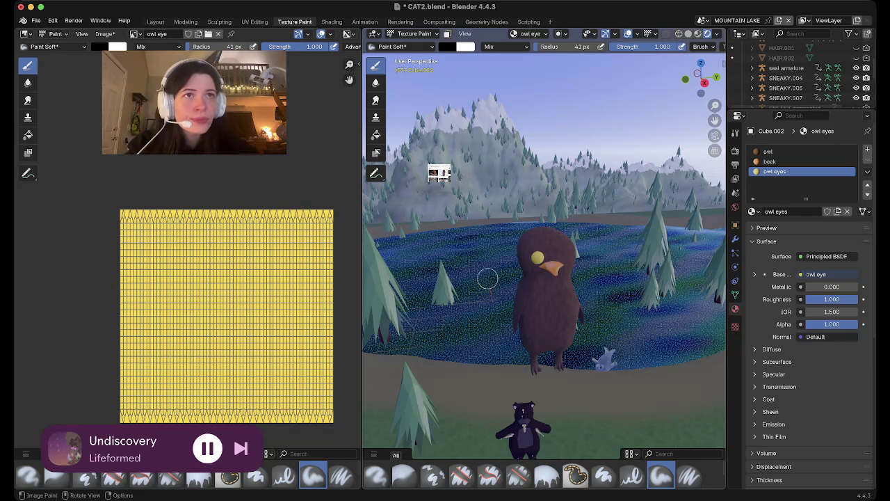
scroll(541, 306, up, 6)
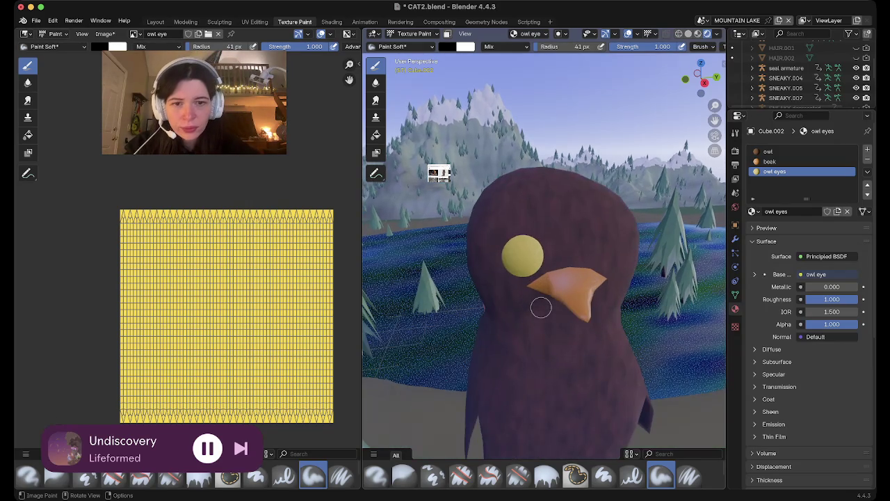
scroll(541, 306, up, 3)
scroll(541, 306, up, 7)
scroll(541, 307, down, 6)
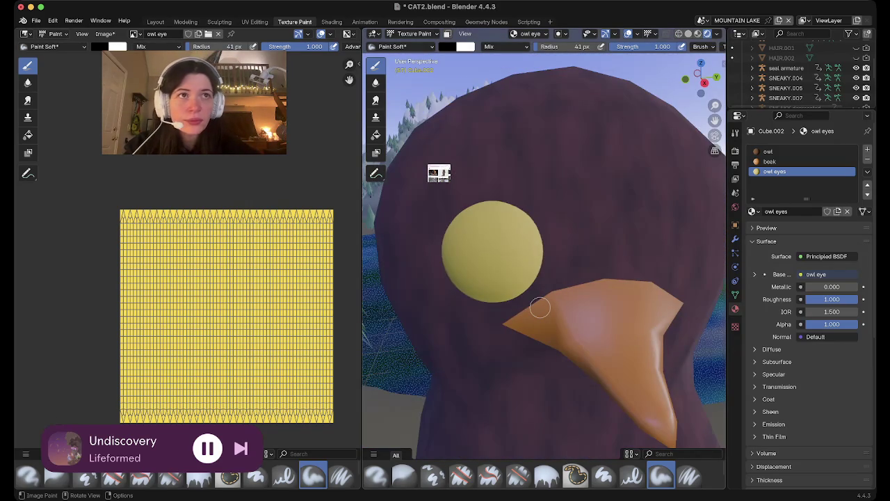
scroll(541, 307, right, 5)
scroll(540, 307, right, 5)
scroll(541, 307, left, 3)
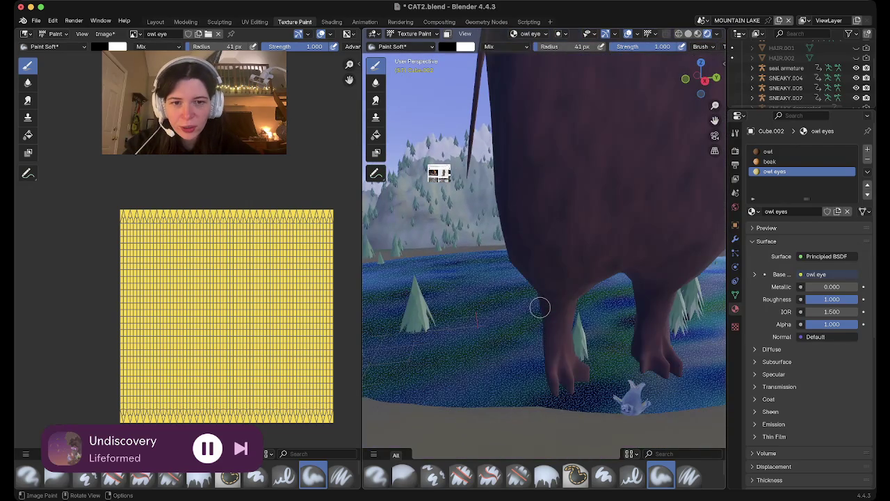
scroll(541, 307, right, 4)
scroll(540, 307, left, 5)
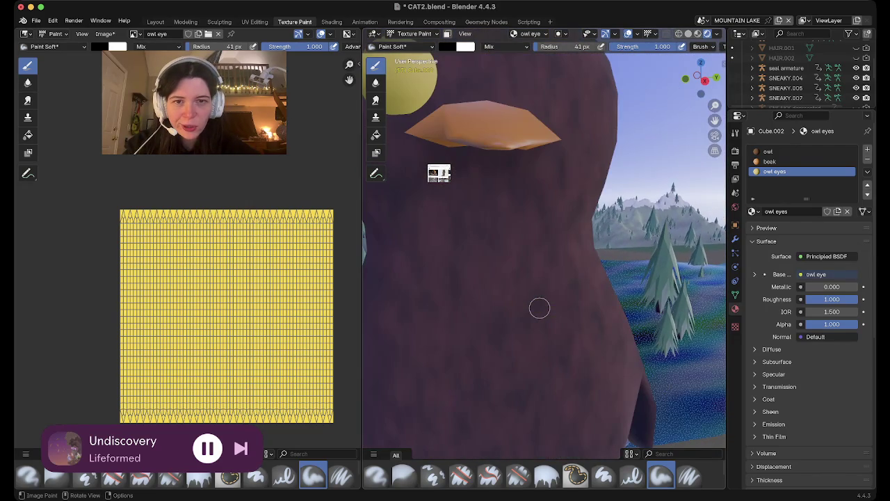
scroll(539, 307, right, 5)
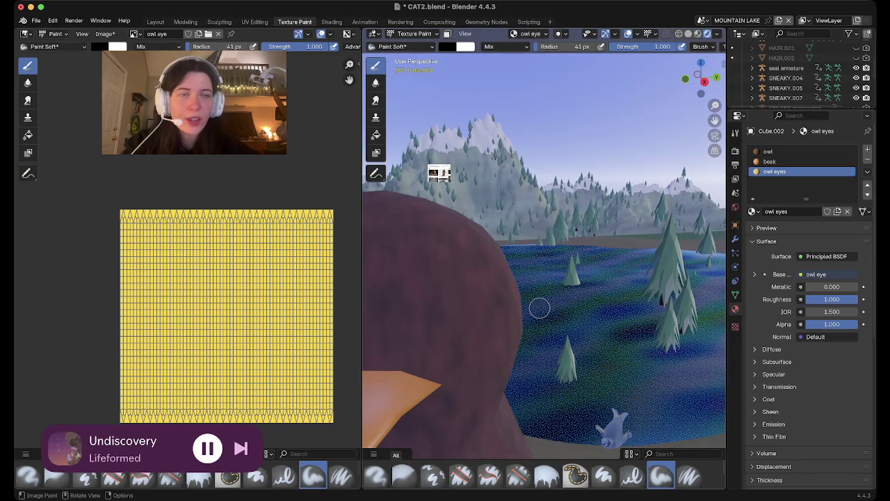
scroll(539, 308, left, 4)
scroll(540, 307, left, 3)
scroll(539, 308, right, 4)
scroll(540, 307, left, 3)
scroll(539, 308, left, 2)
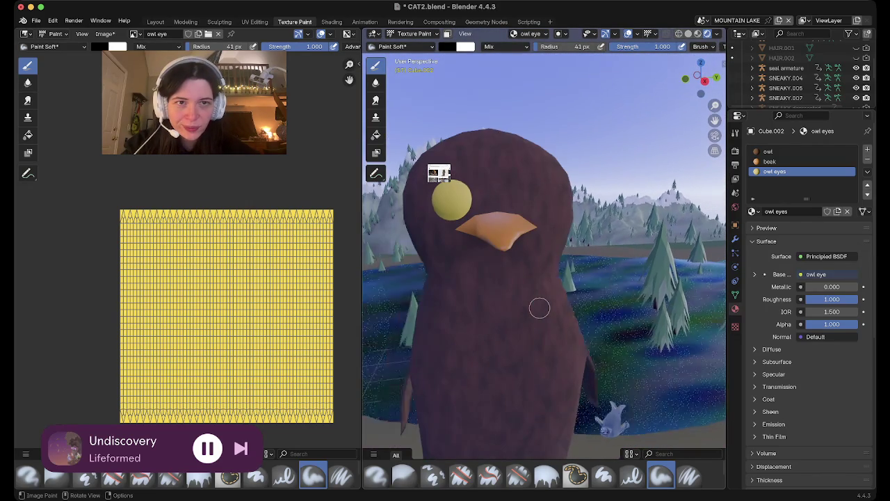
scroll(539, 308, up, 3)
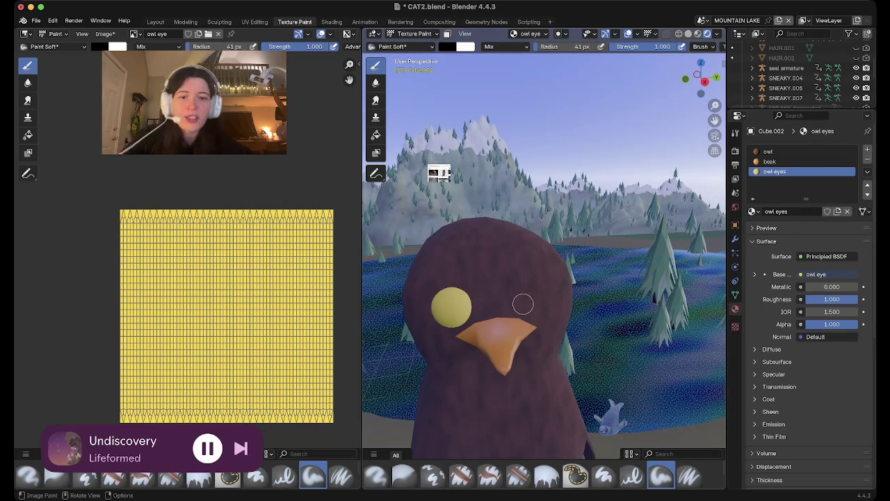
scroll(477, 264, up, 5)
scroll(476, 265, down, 3)
scroll(476, 265, down, 5)
scroll(476, 264, up, 3)
scroll(476, 264, left, 3)
scroll(476, 264, right, 3)
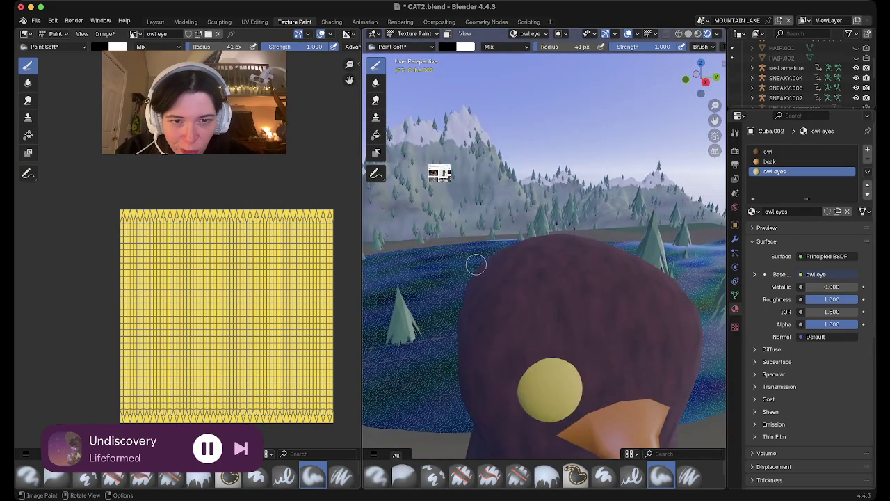
scroll(477, 264, up, 3)
scroll(476, 264, up, 3)
scroll(477, 264, left, 3)
scroll(476, 265, right, 2)
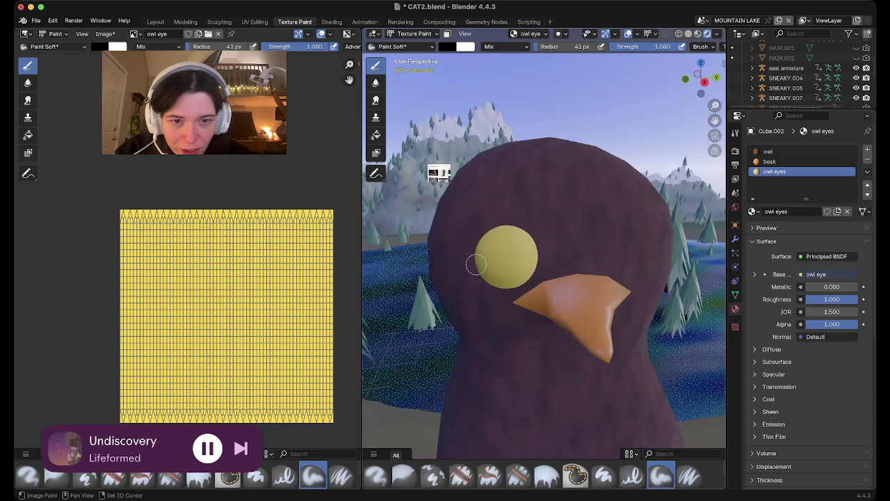
scroll(476, 264, down, 2)
scroll(476, 264, up, 5)
scroll(476, 264, down, 5)
scroll(488, 285, up, 1)
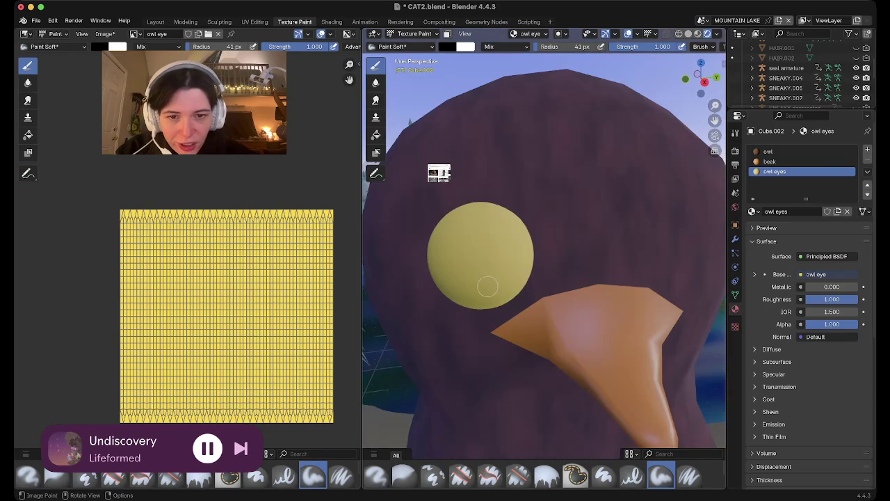
drag(481, 282, 462, 216)
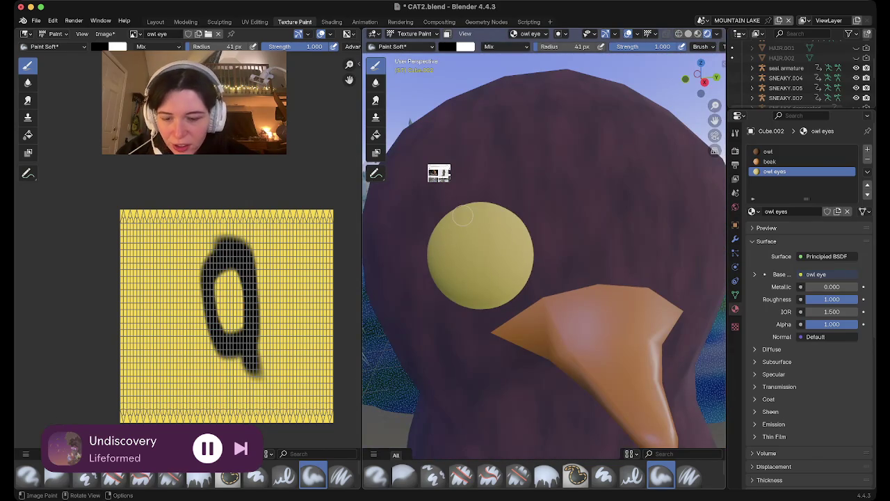
key(ctrl+z)
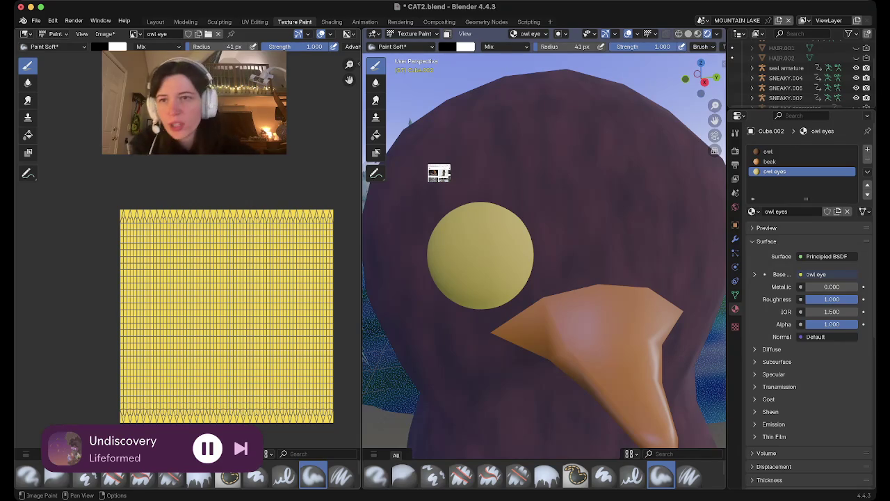
key(ctrl+shift+z)
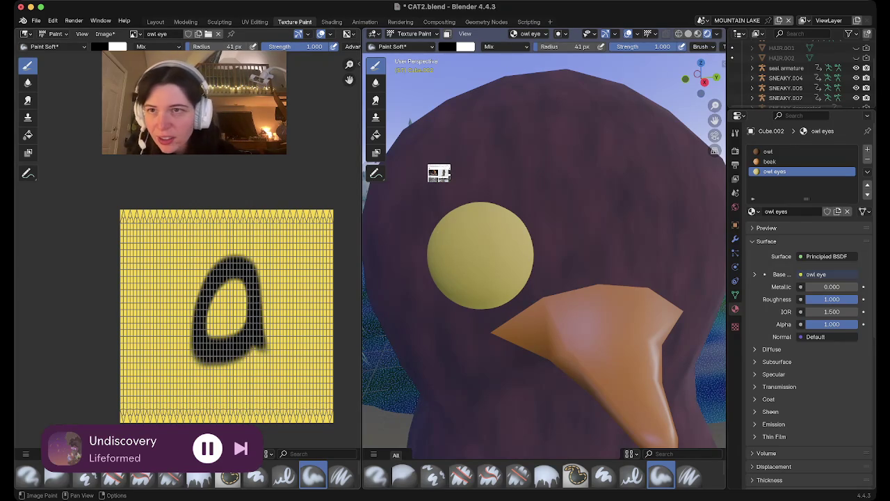
- Save the painted owl eye image with Alt+S
click(105, 33)
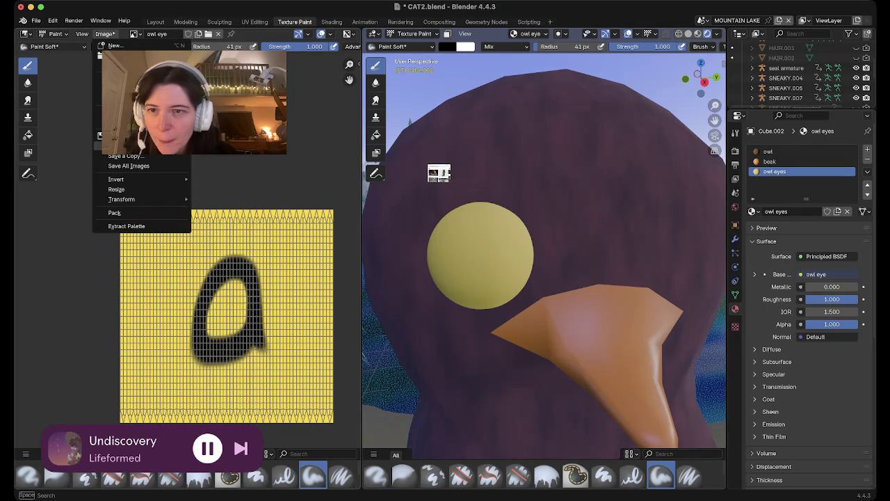
key(Escape)
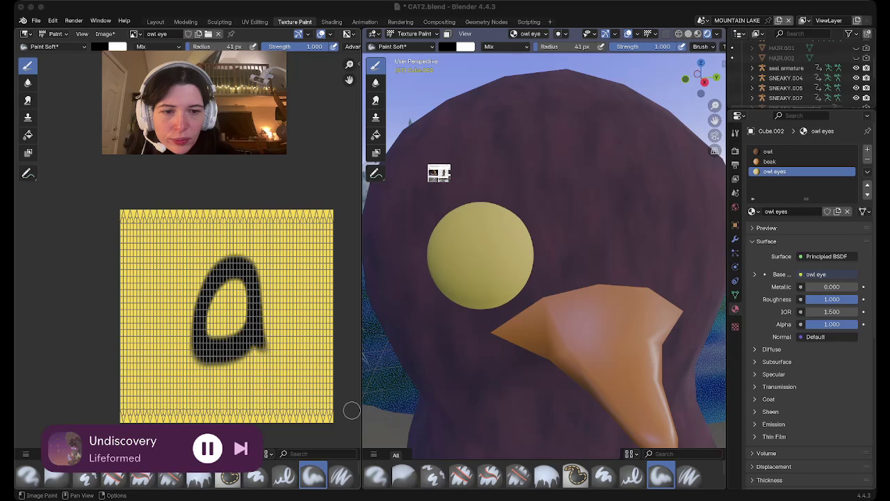
key(alt+s)
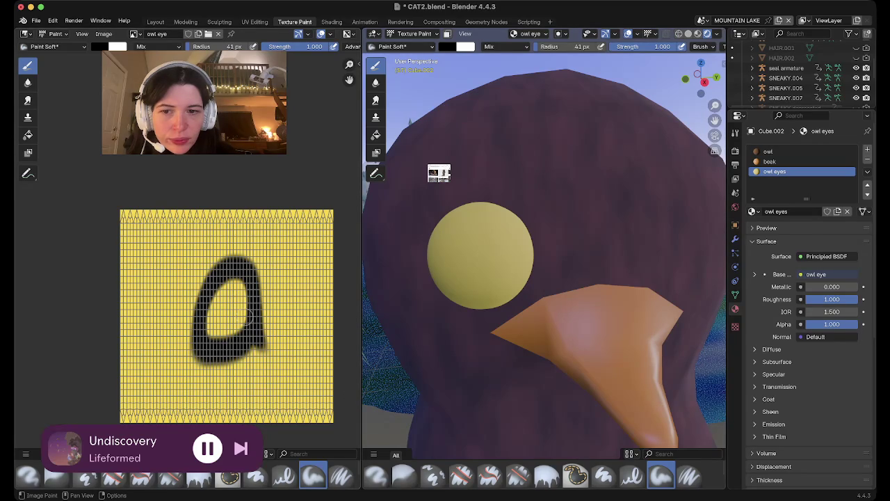
- Extend the pupil with a horizontal bar and a hook at its upper right
drag(245, 316, 210, 315)
drag(251, 268, 278, 296)
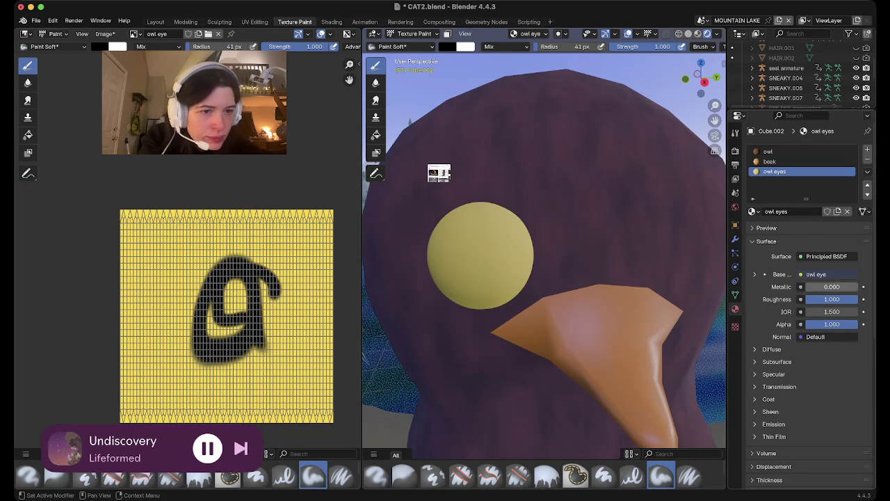
click(810, 274)
key(Escape)
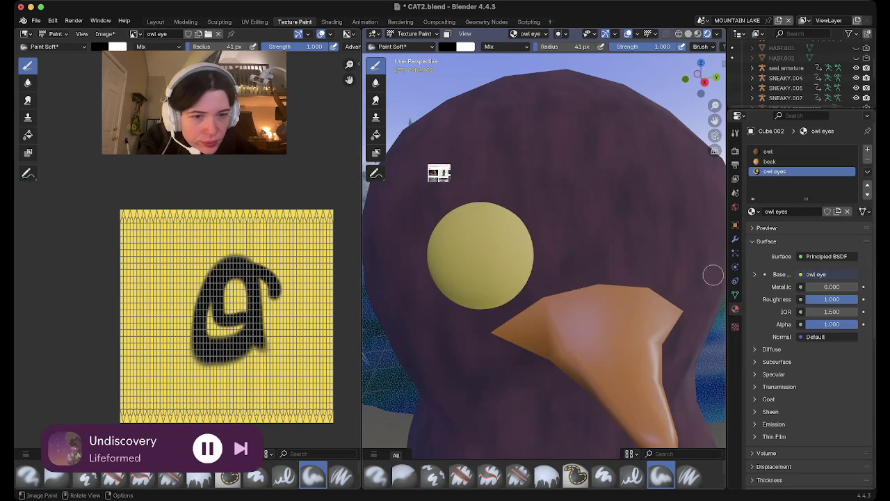
middle_drag(542, 389, 535, 389)
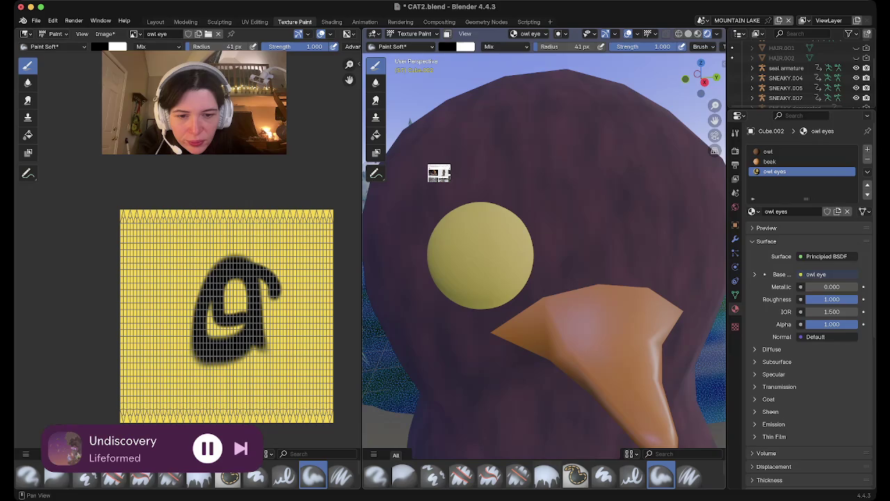
drag(542, 448, 542, 250)
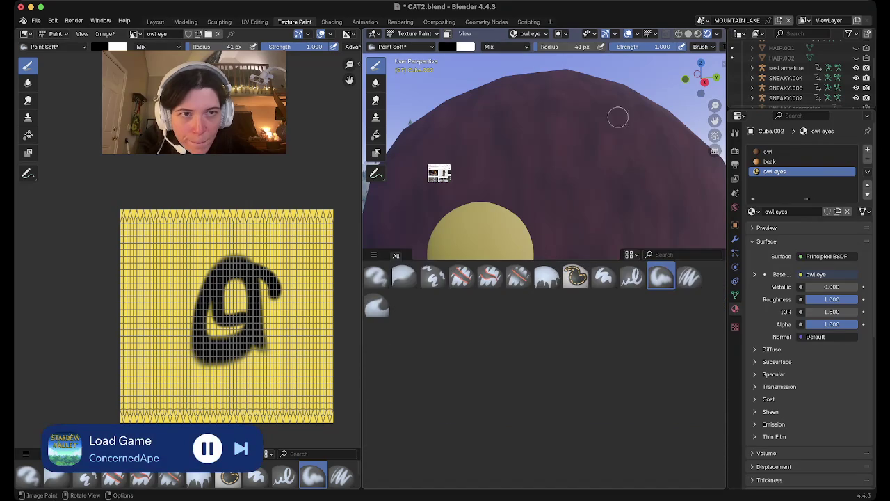
middle_drag(543, 139, 610, 146)
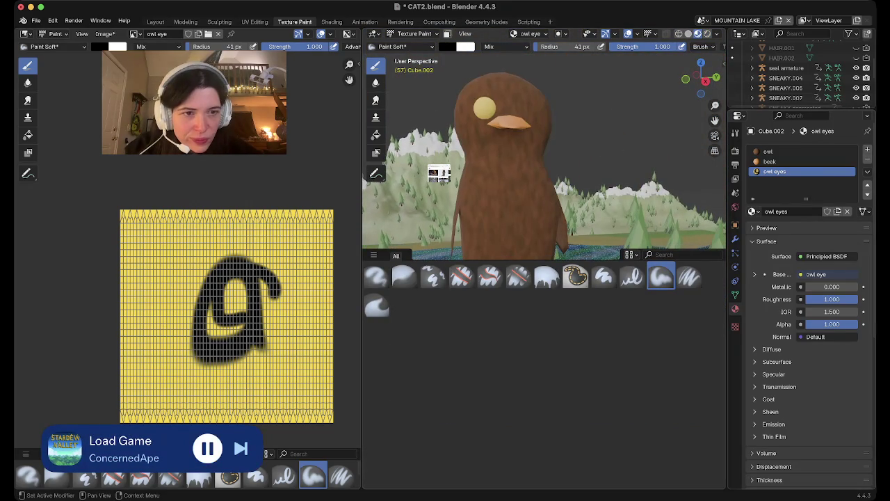
- Undo the eye painting back to plain yellow with roughness 0.500, showing the Layout workspace
key(ctrl+z)
key(ctrl+z)
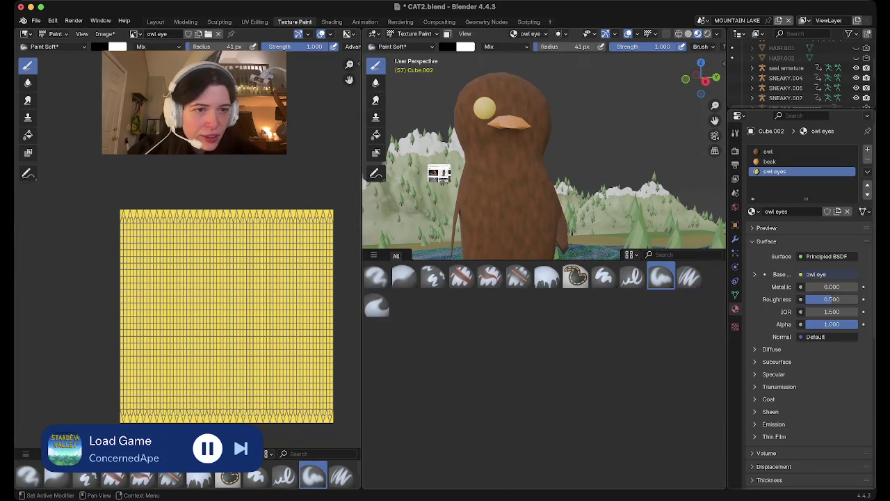
click(752, 211)
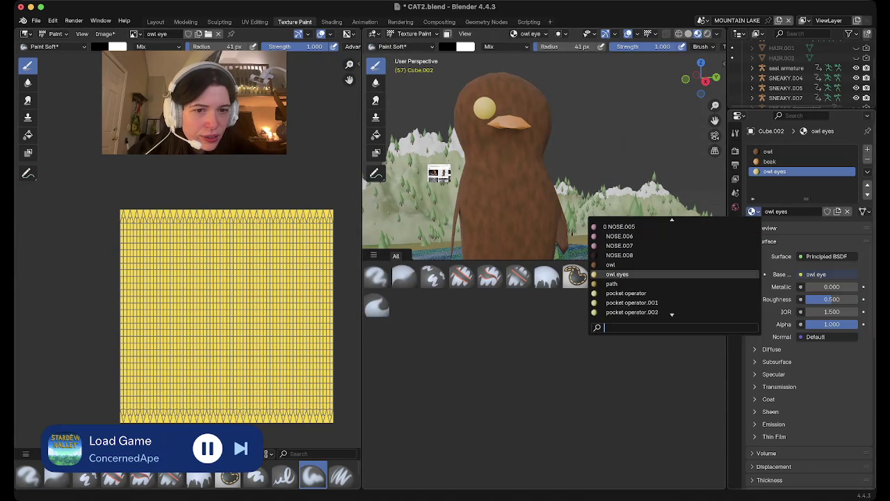
key(Escape)
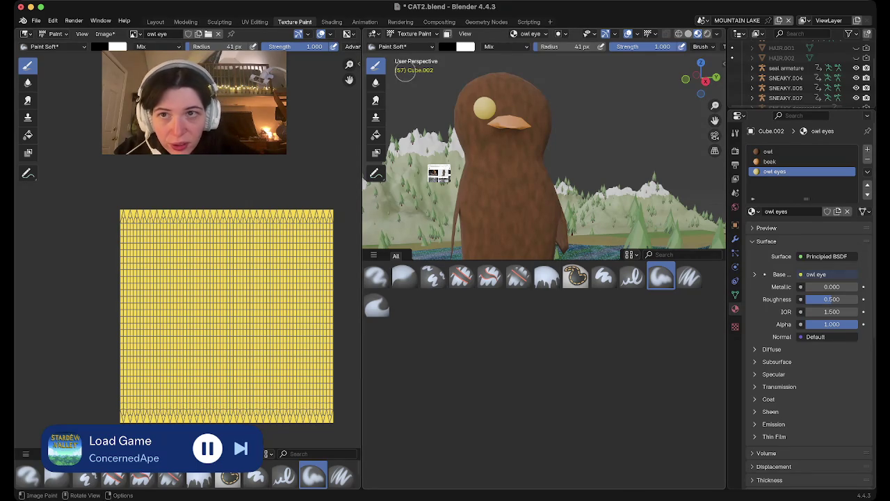
click(155, 21)
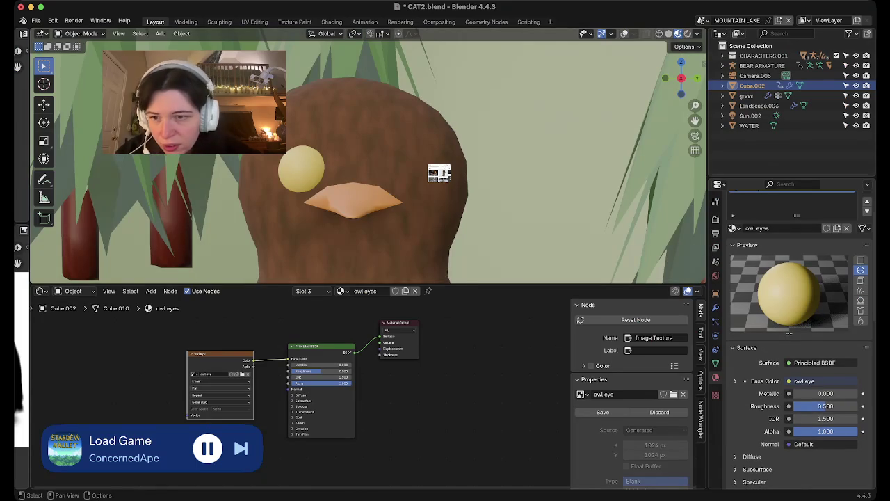
- Widen the left image area and return to Texture Paint with the plain yellow owl eye image
scroll(369, 390, up, 2)
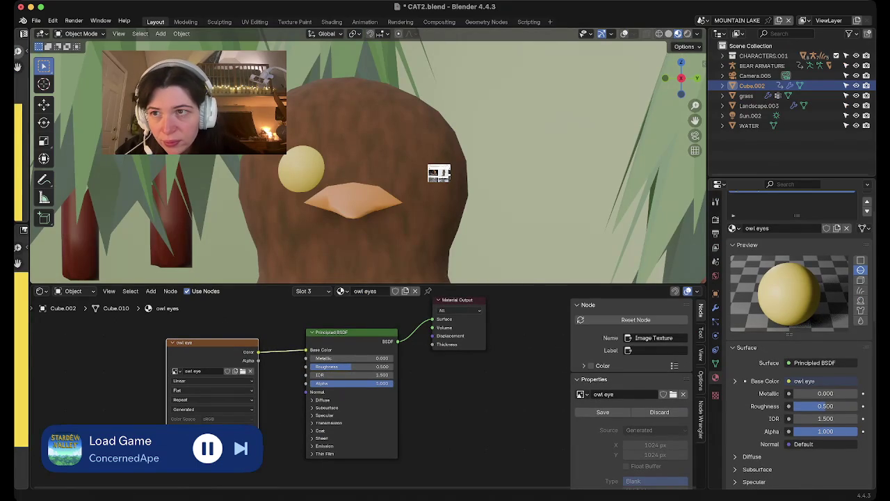
drag(31, 278, 289, 278)
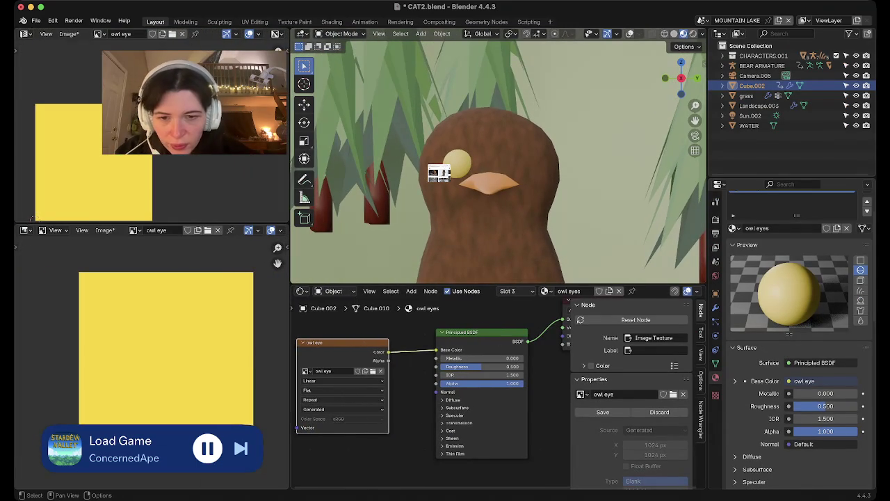
scroll(359, 337, up, 1)
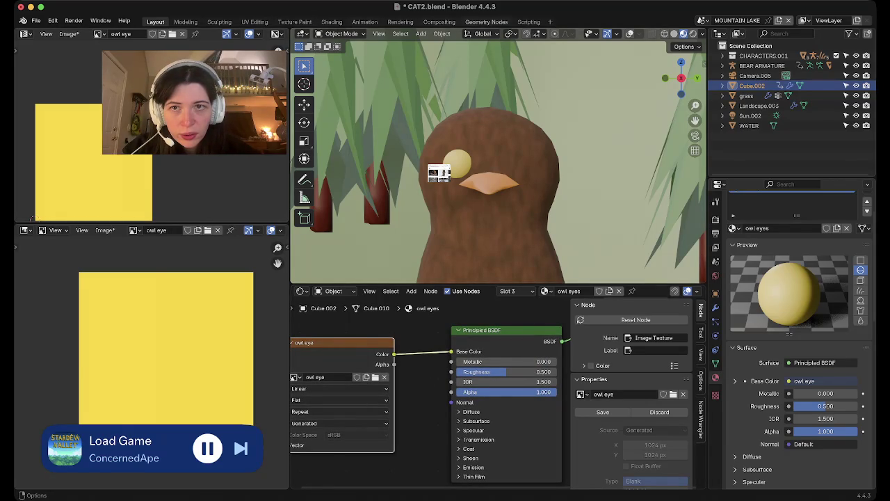
click(295, 22)
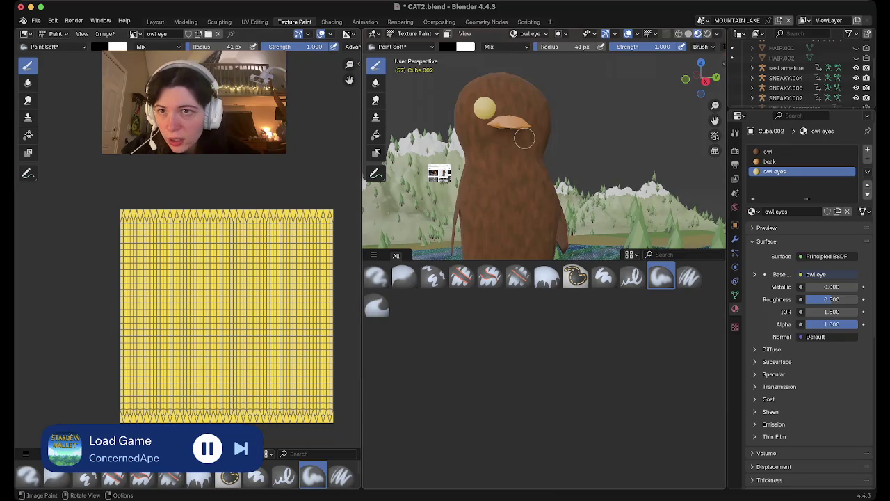
scroll(525, 138, up, 5)
scroll(524, 140, up, 3)
scroll(524, 137, up, 2)
scroll(524, 138, down, 2)
scroll(524, 137, down, 2)
scroll(524, 138, down, 1)
drag(524, 138, 501, 203)
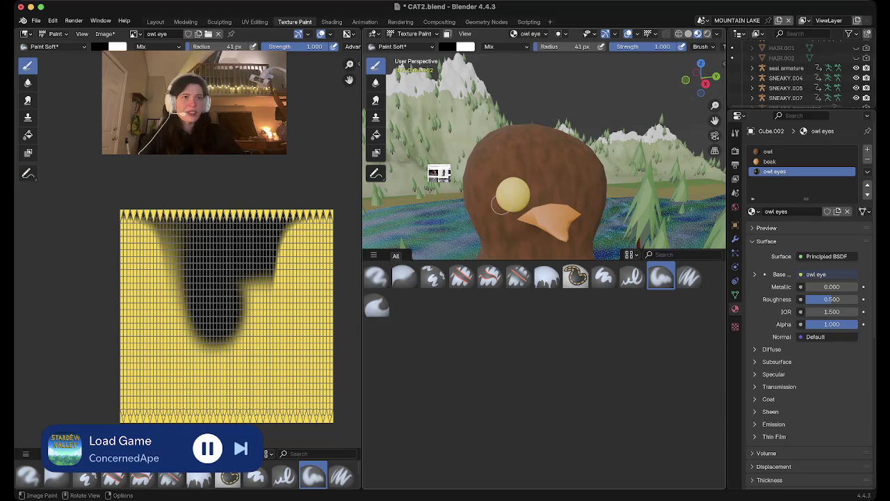
key(ctrl+z)
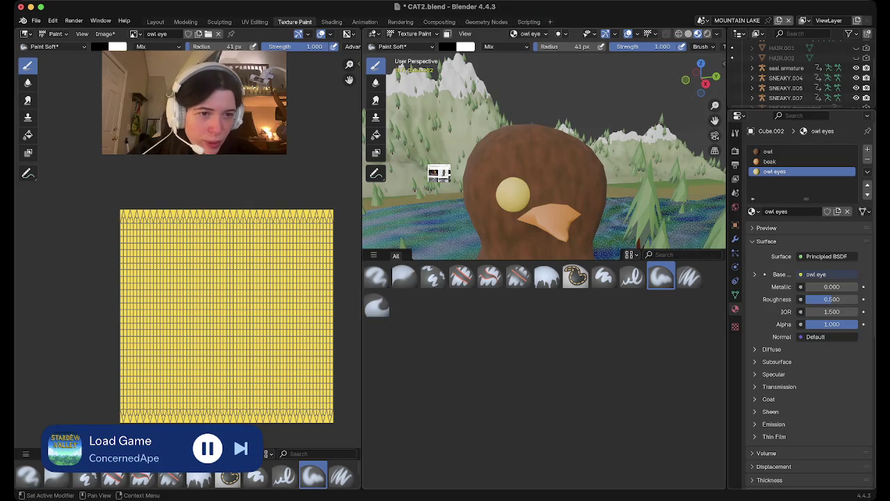
- Assign the BEAR EYE material to the eye slot via a 'bear' search, then view Layout
click(754, 211)
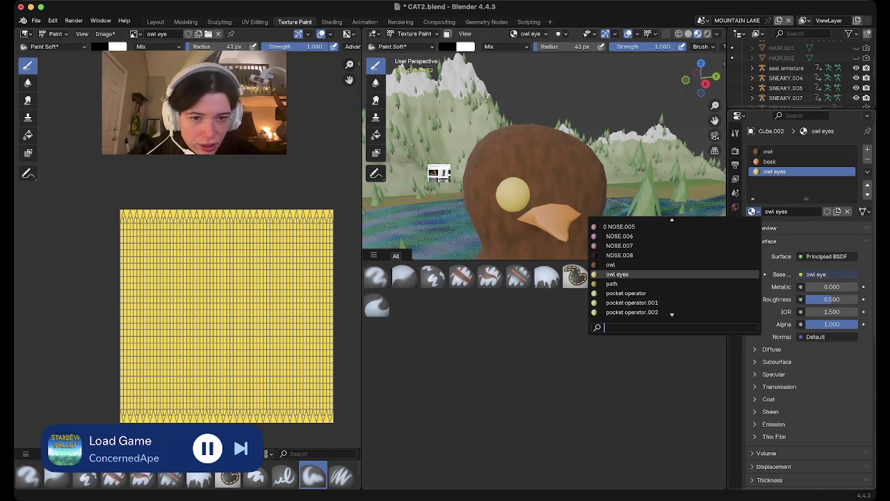
text(bear)
key(Down)
key(Up)
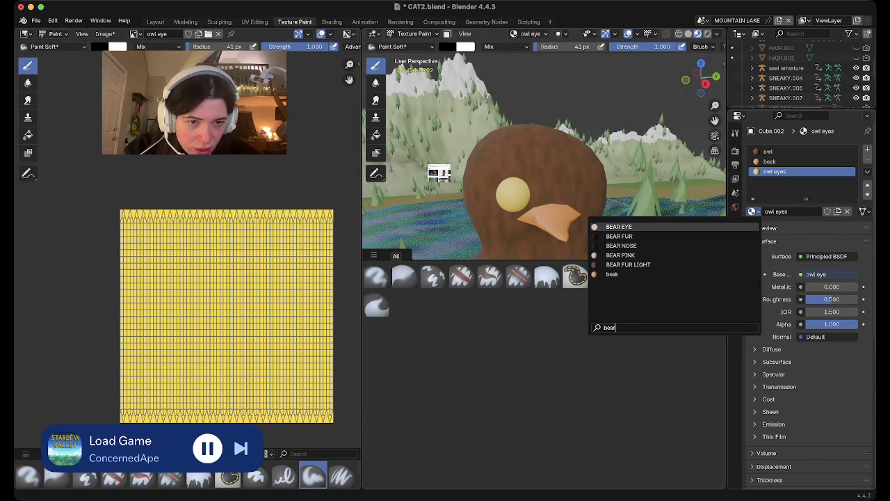
click(677, 228)
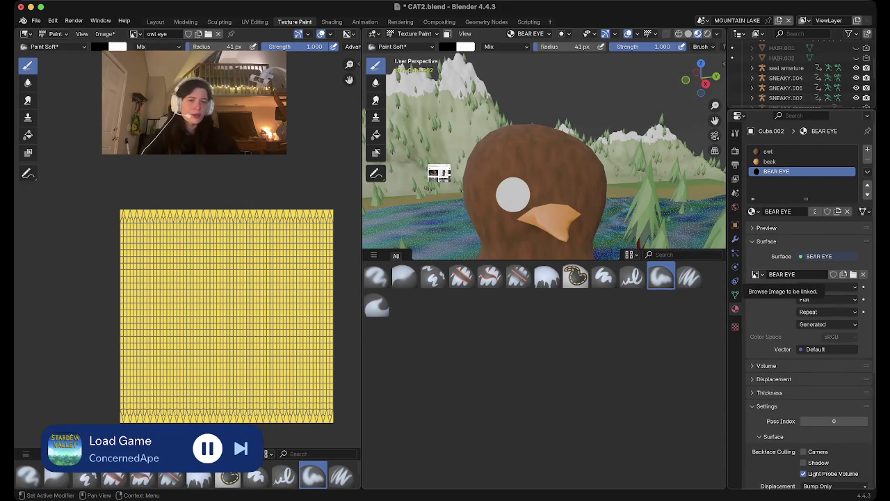
ctrl+scroll(799, 303, up, 3)
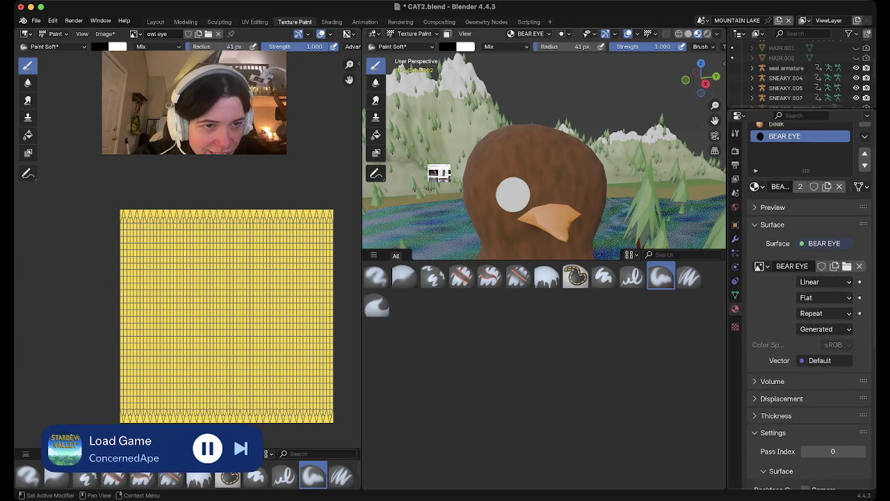
ctrl+scroll(799, 303, down, 3)
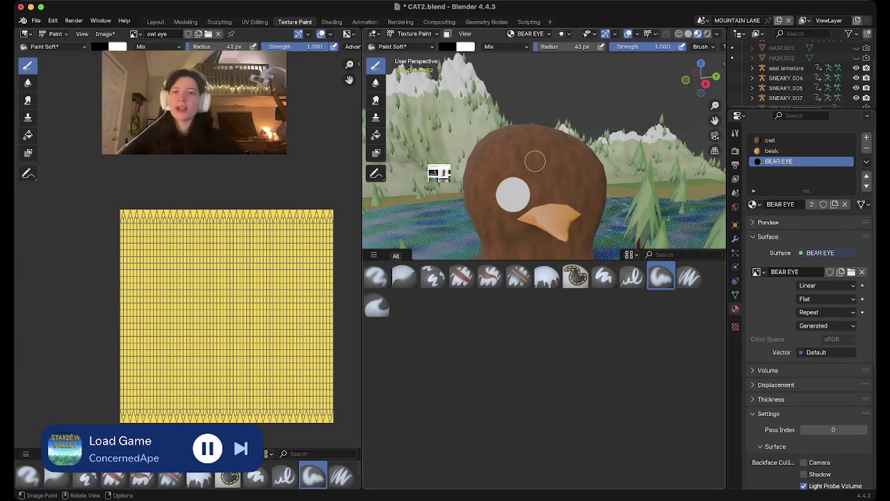
click(155, 21)
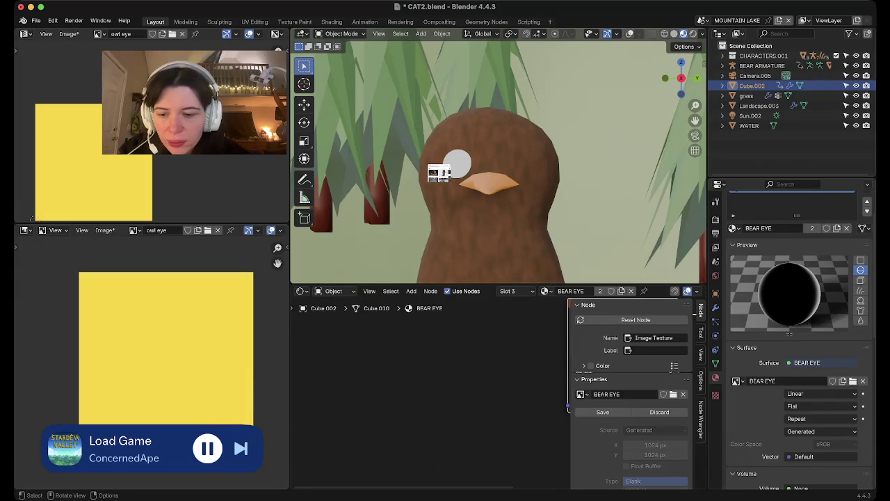
- Enter Edit Mode on the owl mesh and select all its geometry
key(Tab)
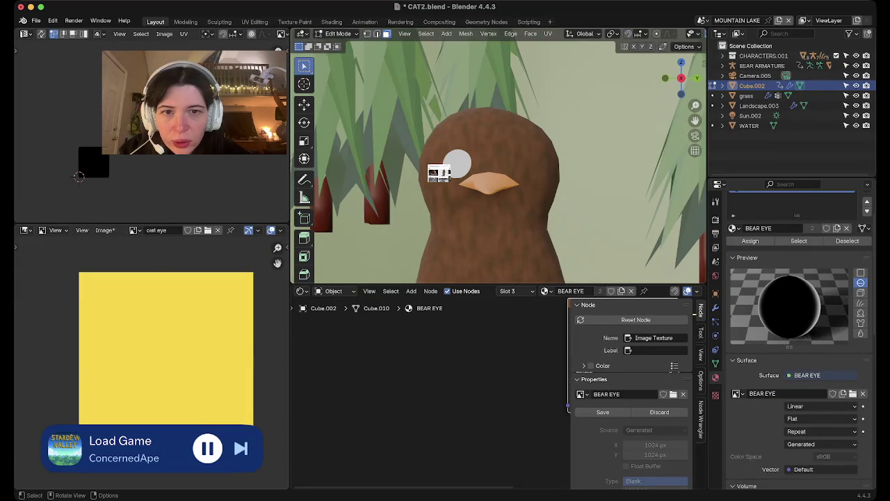
scroll(498, 162, up, 2)
scroll(498, 161, up, 1)
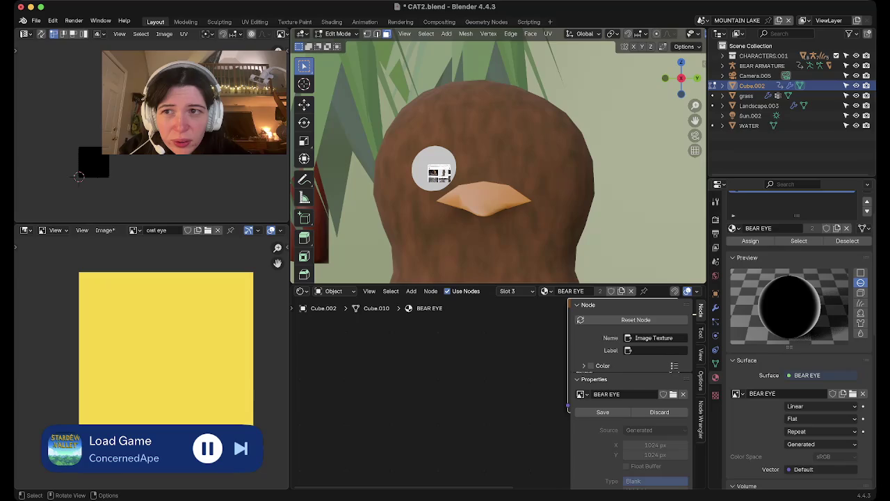
key(a)
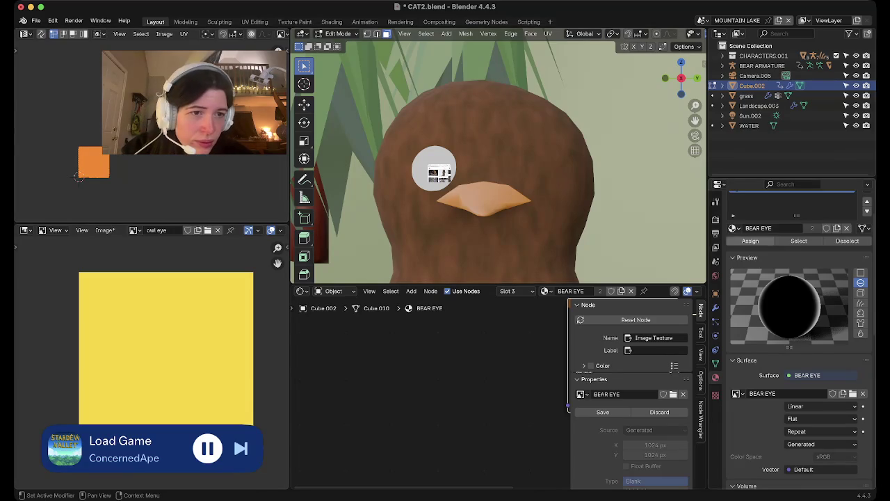
- Search 'owl' in the material list and assign owl eyes to the eye slot
scroll(792, 202, up, 2)
scroll(792, 208, up, 1)
click(734, 251)
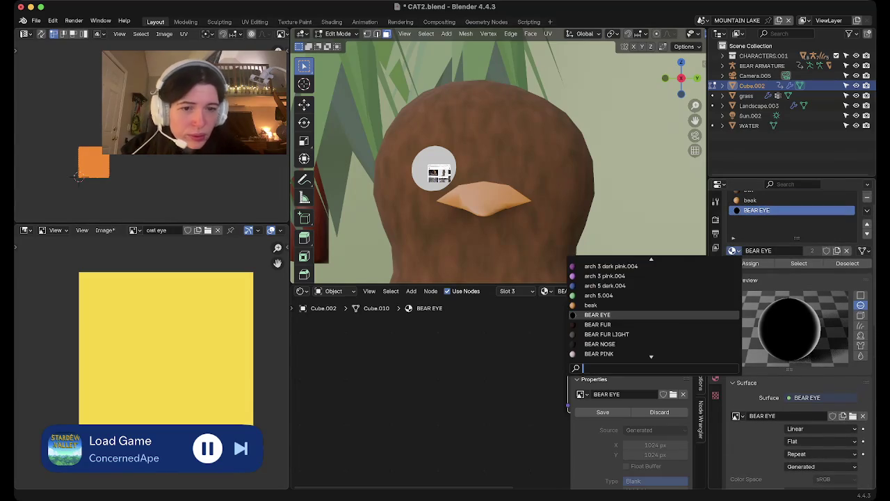
text(owl)
key(Down)
key(Return)
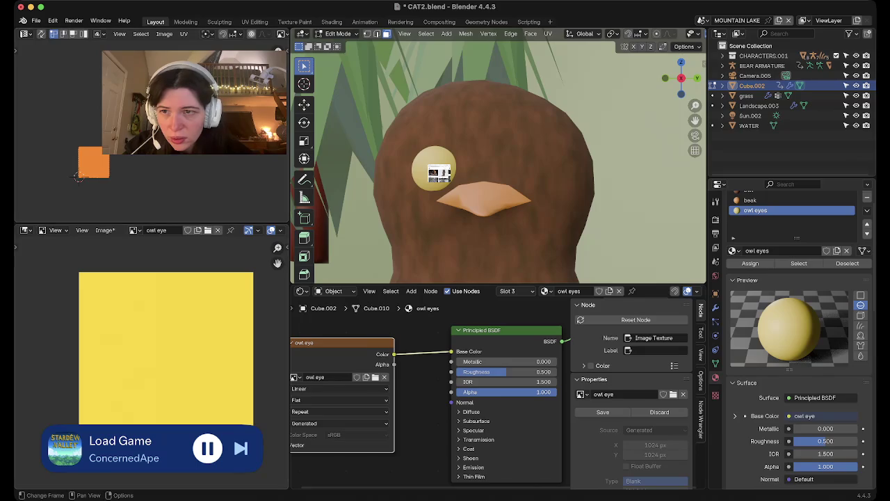
- Unwrap the owl mesh with Smart UV Project at default settings
drag(79, 176, 14, 221)
scroll(92, 201, up, 3)
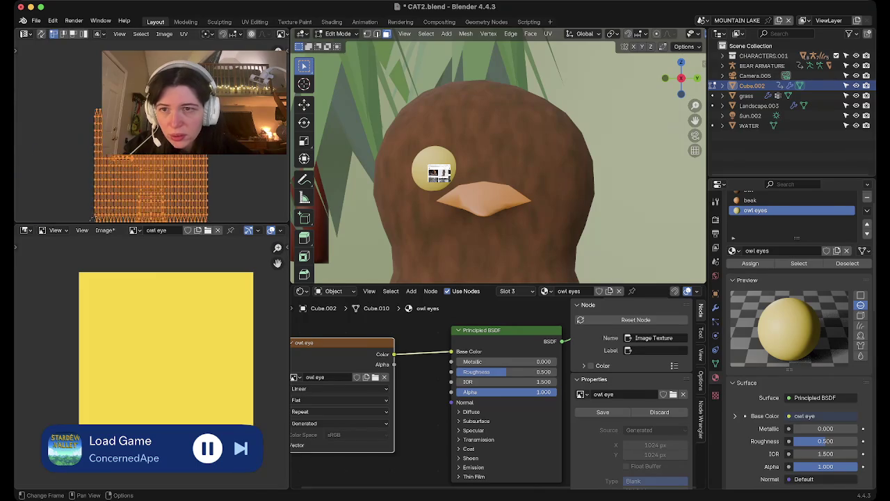
key(u)
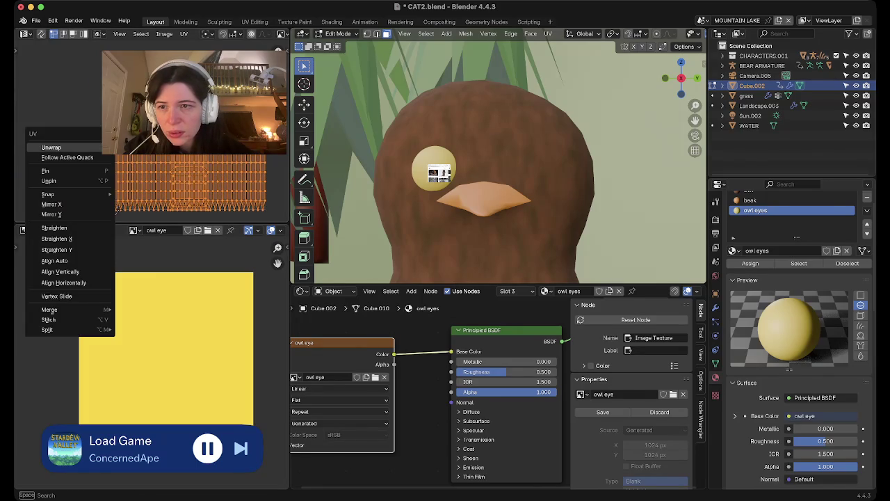
click(183, 33)
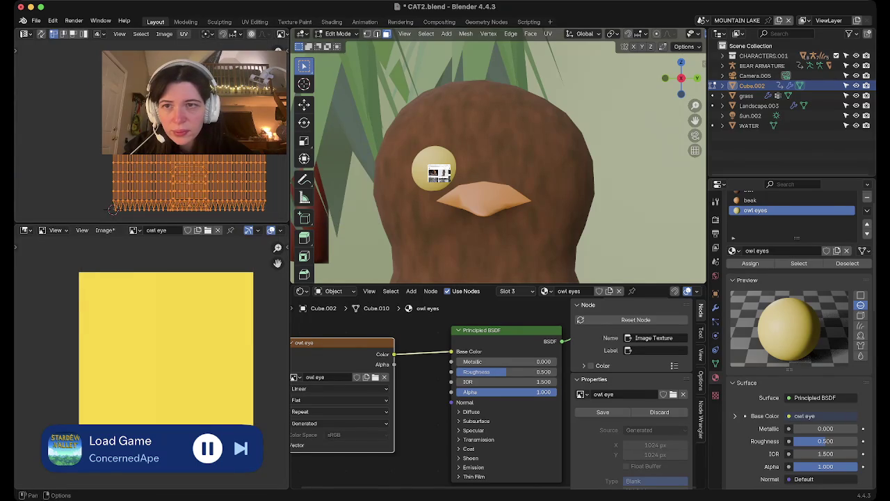
click(183, 33)
mouse_move(208, 142)
click(315, 166)
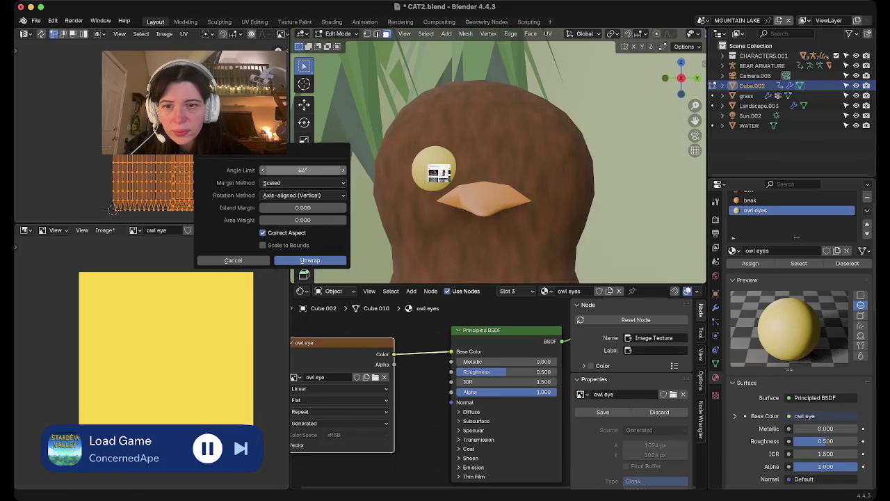
click(310, 260)
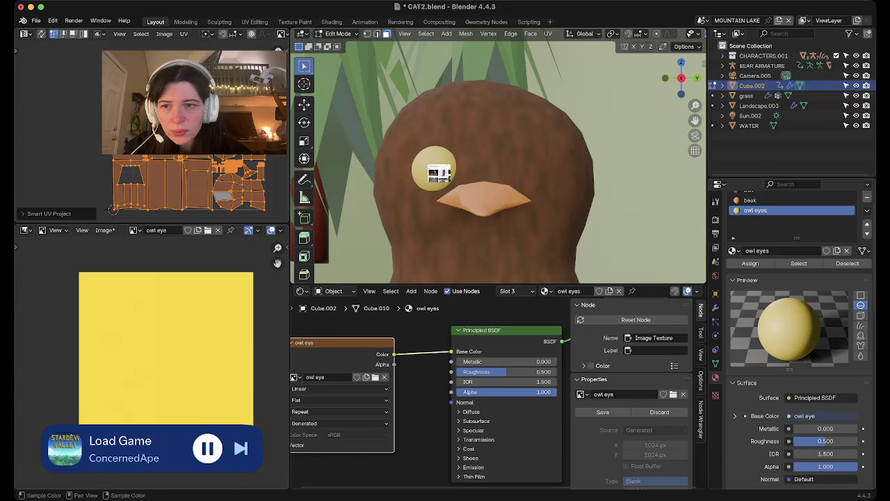
- Set the Smart UV Project island margin to 0.01 in the redo panel
click(97, 214)
click(113, 178)
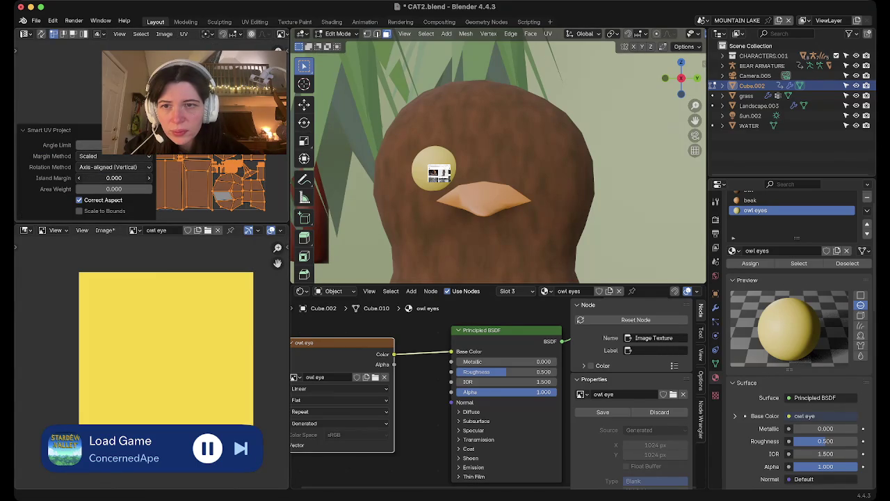
text(0.06)
key(Return)
click(113, 178)
text(0.01)
key(Return)
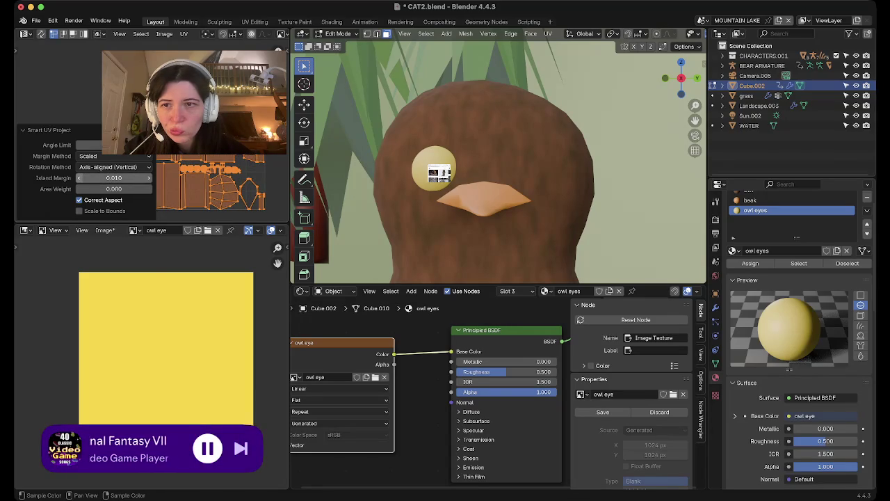
- Select all UV islands, save CAT2.blend, and return to Texture Paint
click(113, 208)
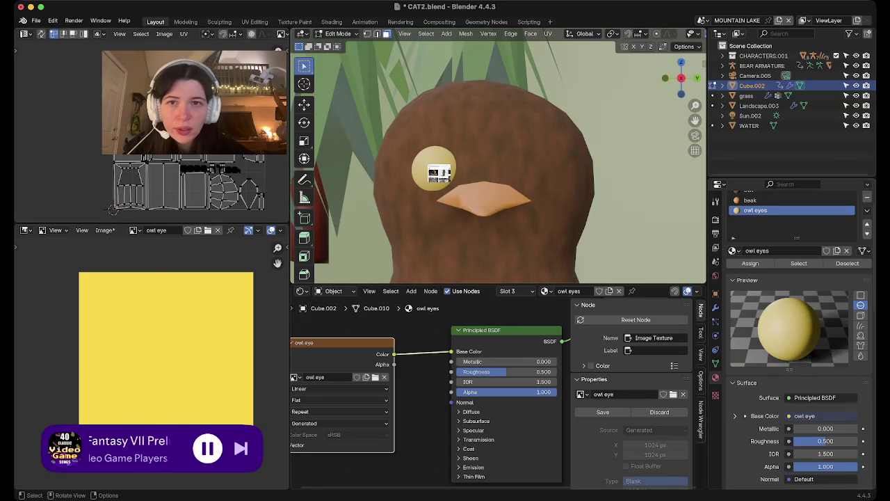
key(a)
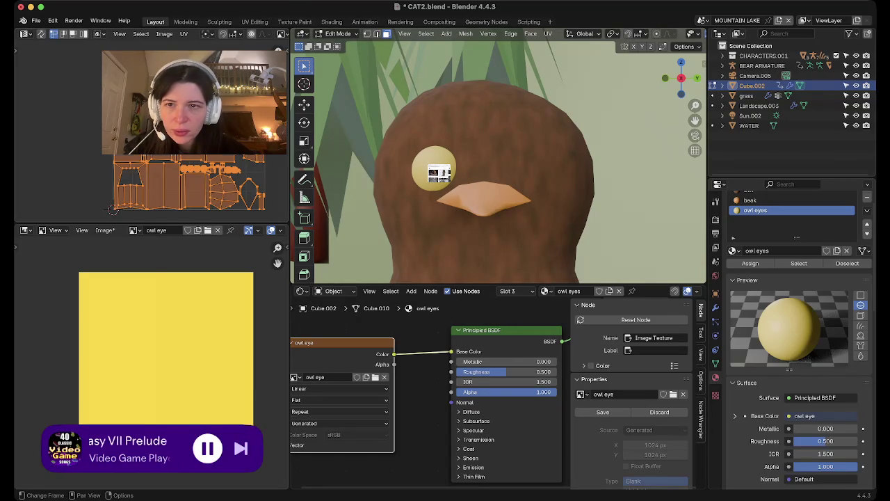
key(ctrl+s)
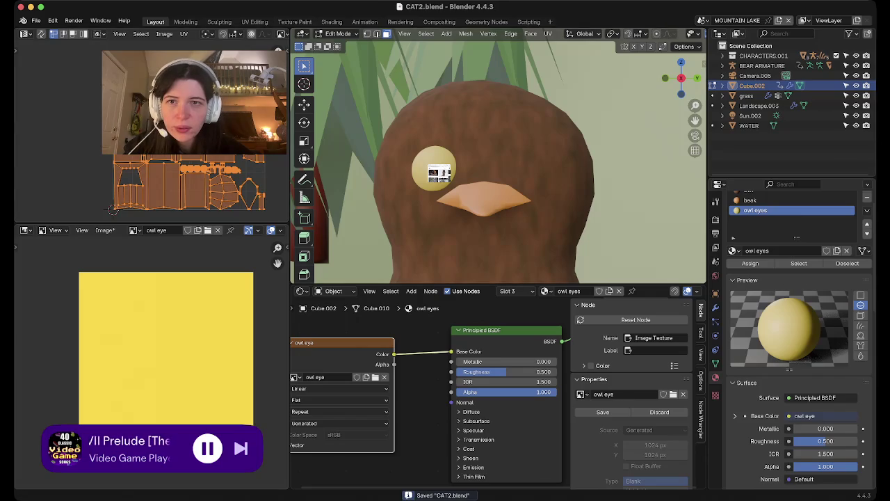
click(295, 21)
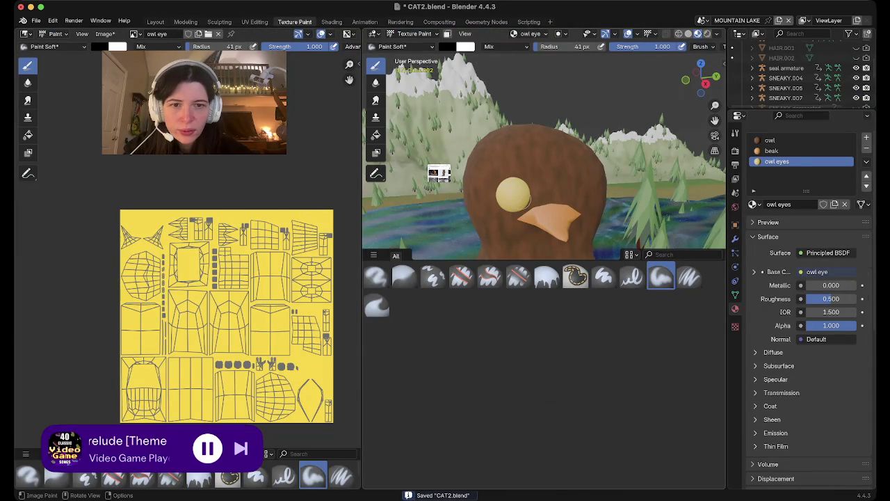
scroll(502, 202, up, 3)
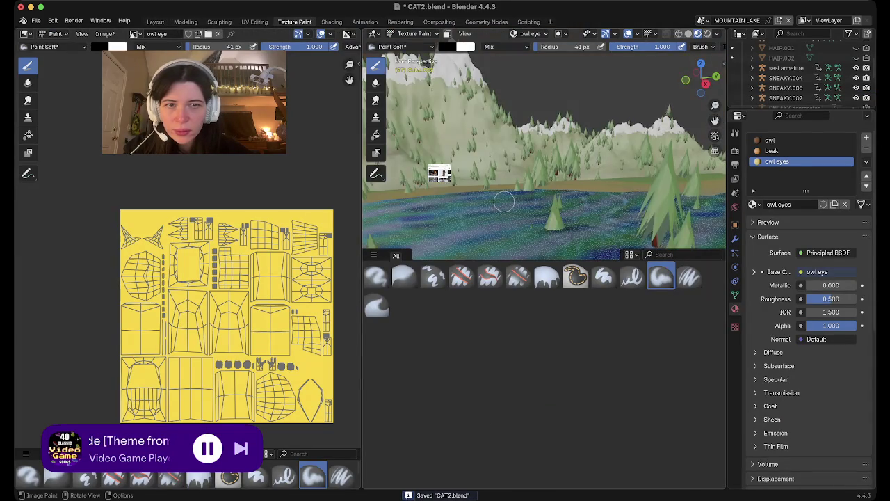
scroll(503, 202, up, 3)
shift+scroll(503, 202, up, 2)
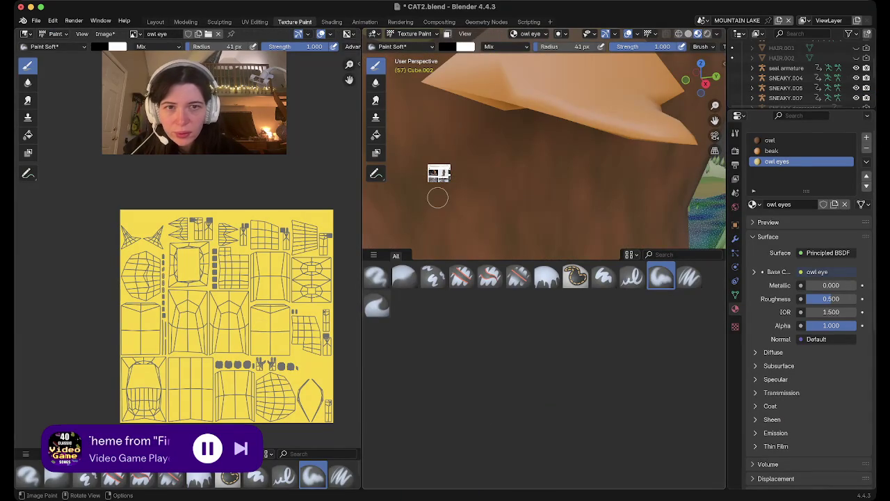
scroll(438, 194, down, 6)
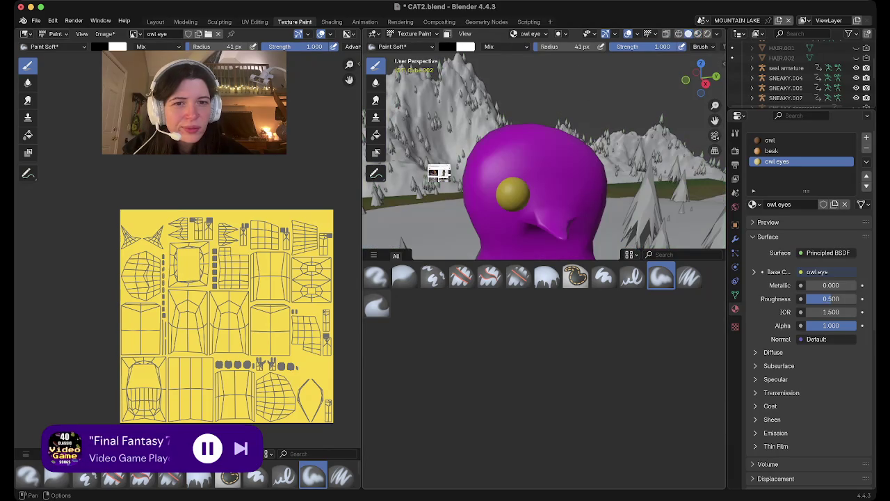
scroll(515, 196, up, 5)
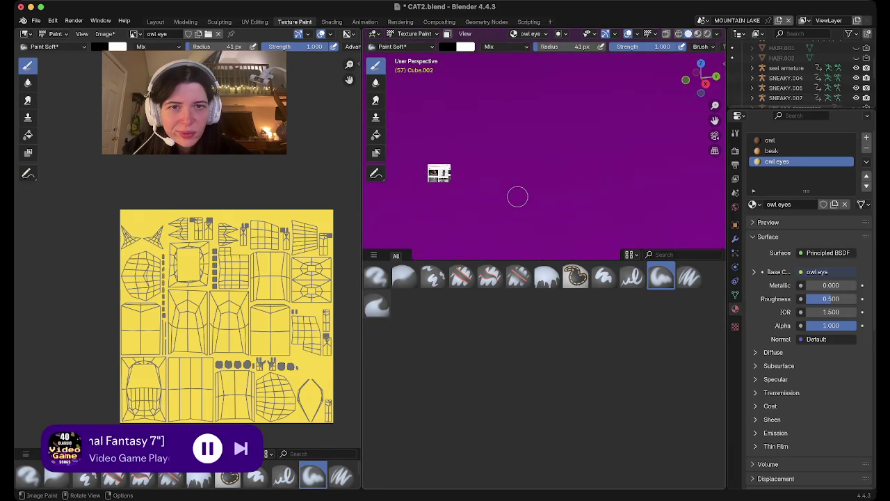
scroll(518, 196, down, 5)
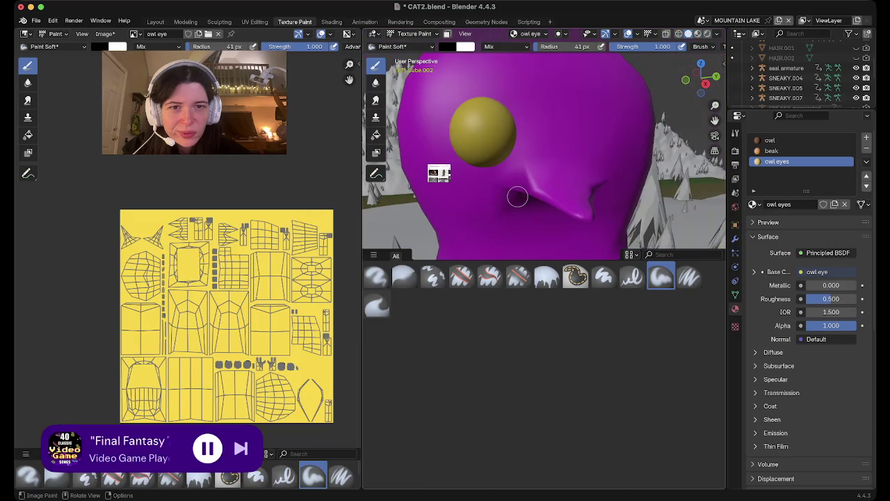
scroll(518, 197, left, 5)
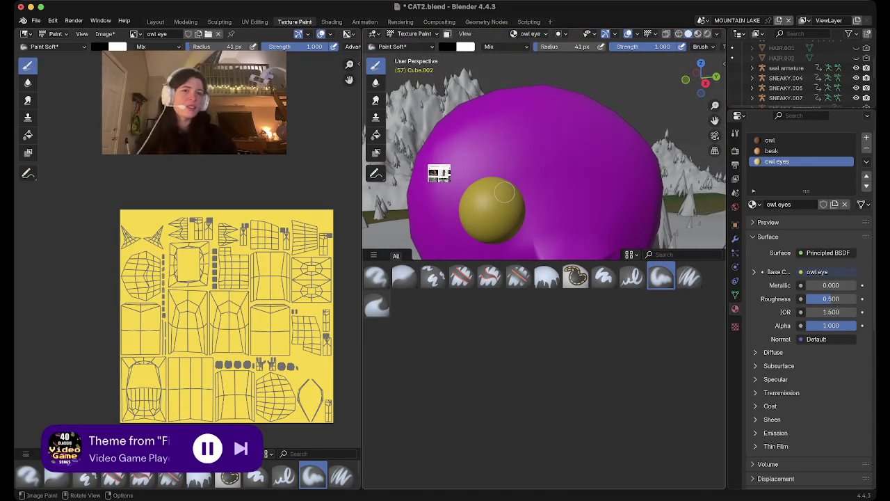
click(155, 21)
- Disconnect the owl eye Image Texture node from Base Color and move it aside
scroll(793, 376, down, 1)
scroll(538, 422, down, 2)
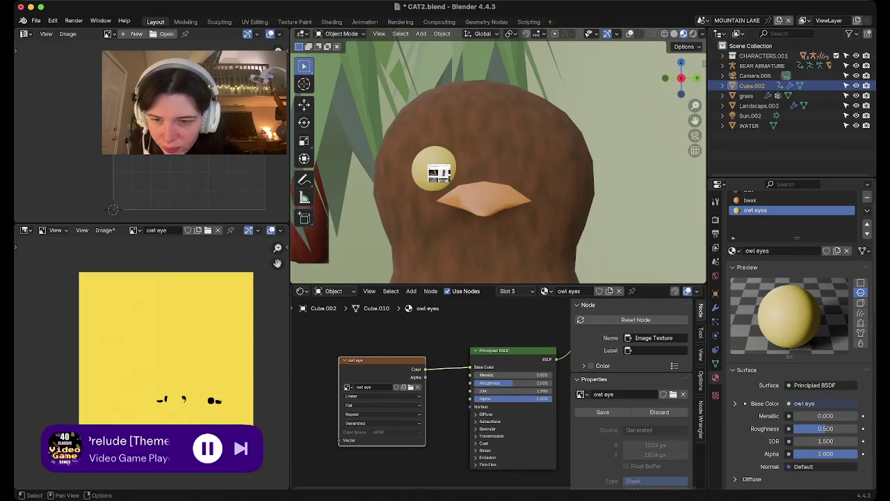
scroll(147, 363, up, 2)
scroll(150, 361, up, 1)
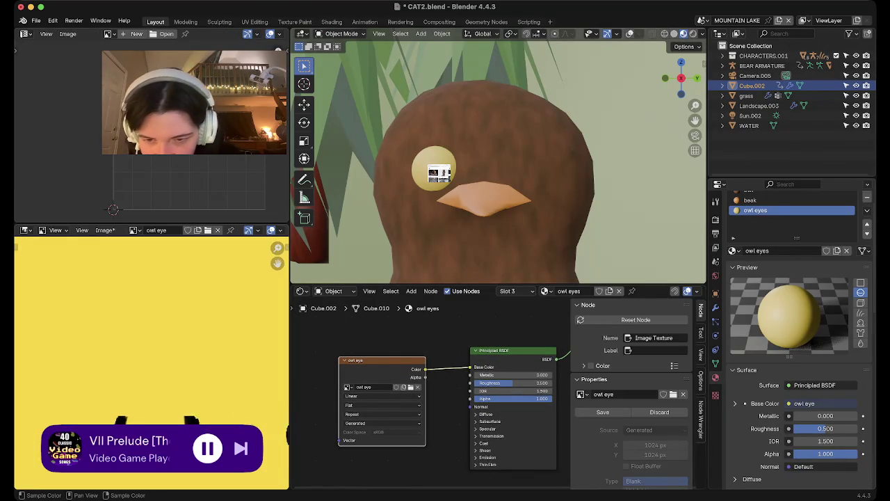
scroll(149, 362, up, 1)
scroll(150, 361, down, 1)
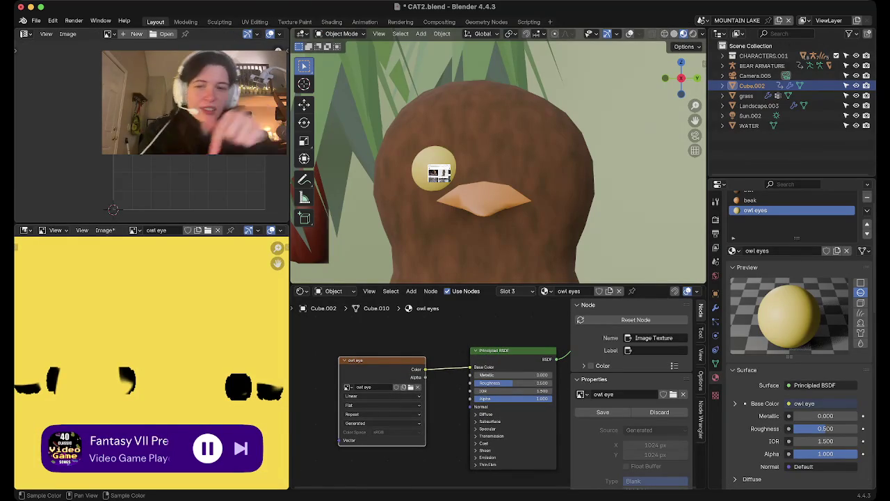
scroll(188, 184, up, 3)
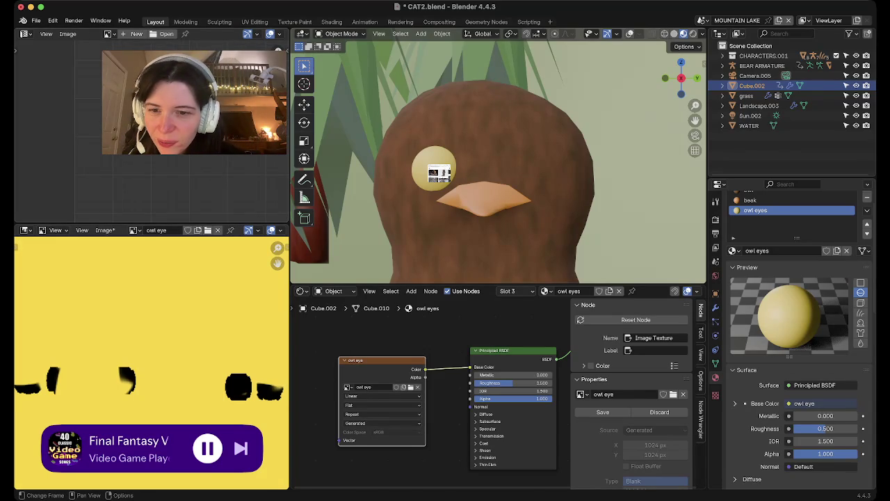
drag(381, 360, 354, 361)
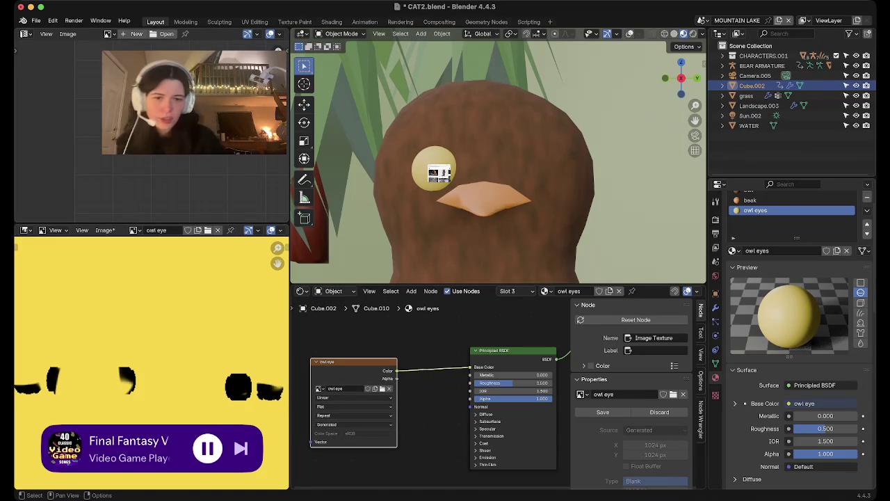
drag(470, 367, 438, 368)
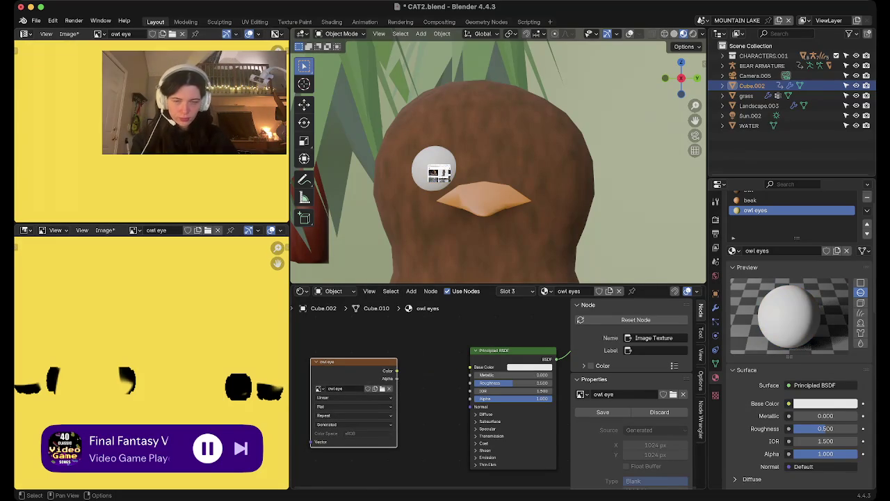
- Replace the eye image node with a Wave Texture driving a Mix node into Base Color
key(x)
key(shift+a)
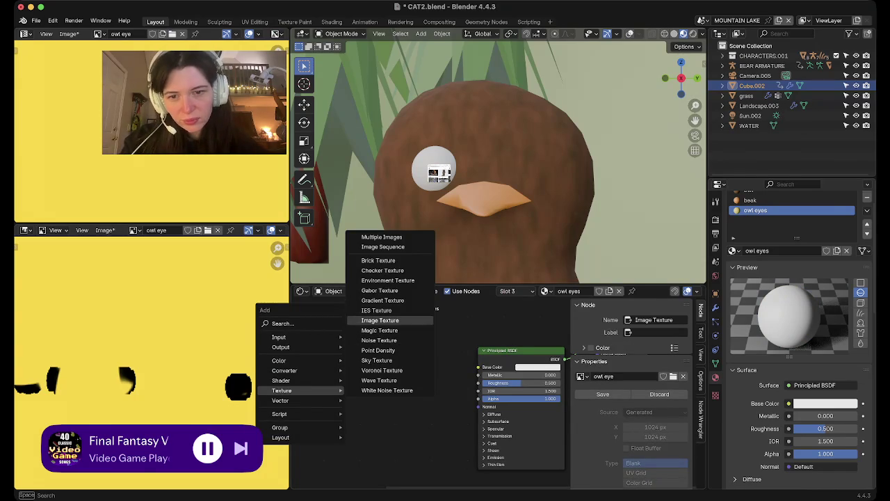
click(379, 380)
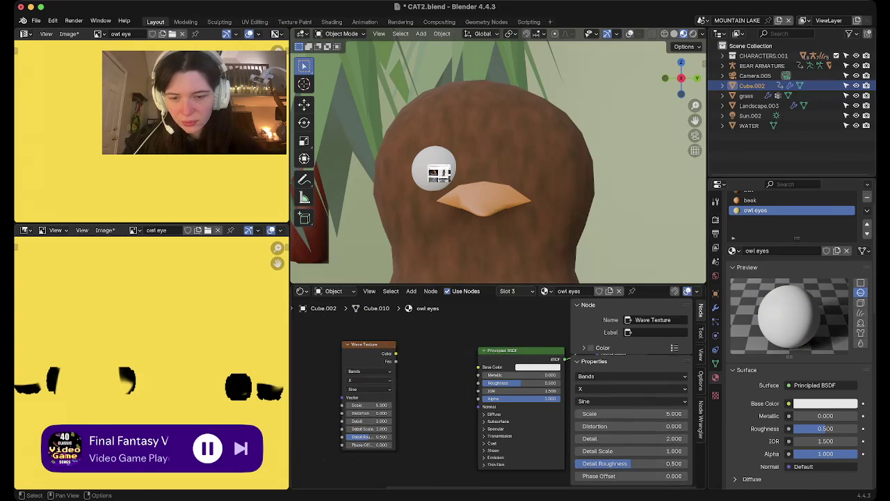
key(shift+a)
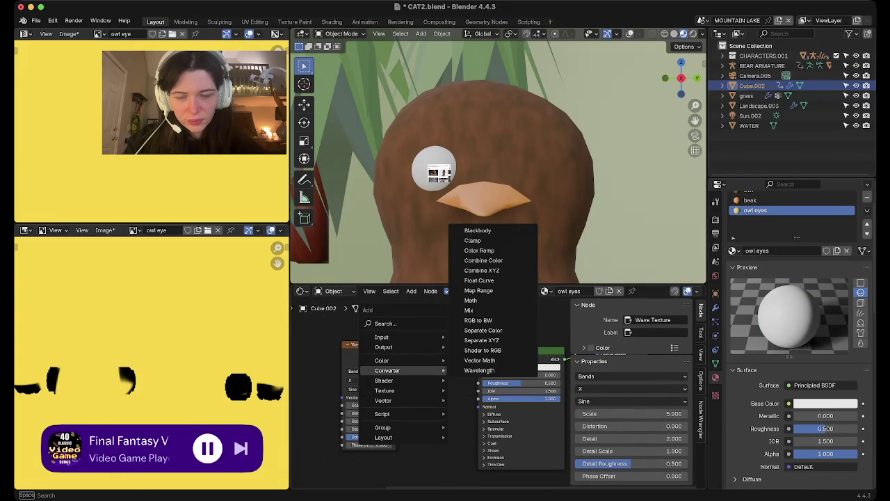
click(486, 410)
click(438, 389)
drag(463, 365, 480, 366)
mouse_move(396, 361)
mouse_down()
mouse_move(419, 394)
mouse_move(415, 411)
mouse_up()
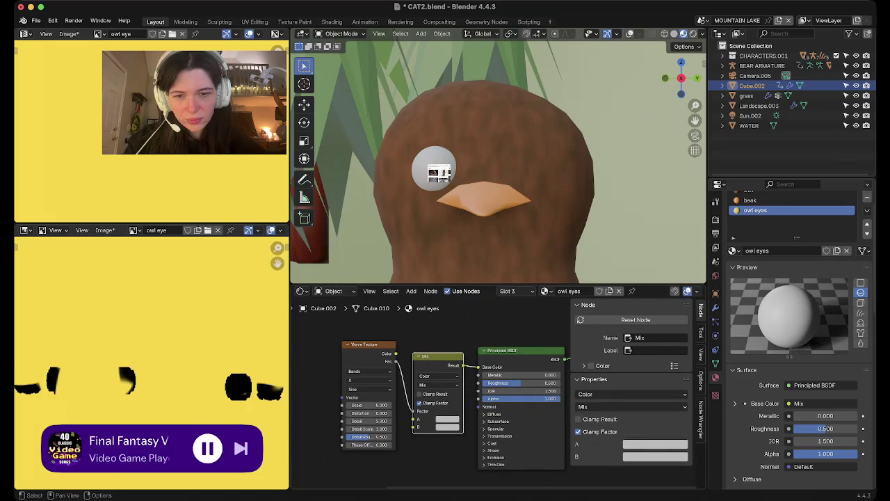
- Set the Mix colours to black and yellow-green and the wave Scale to 5.2
click(447, 418)
click(443, 345)
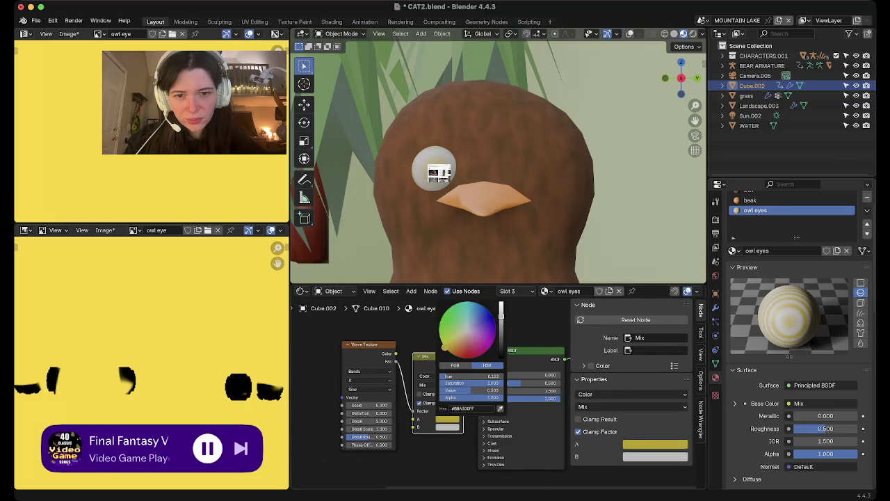
drag(501, 310, 501, 348)
click(447, 425)
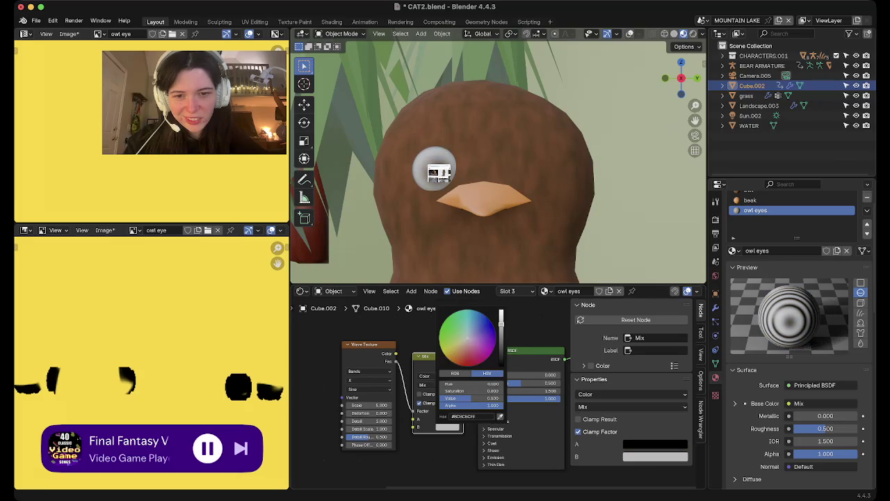
click(440, 350)
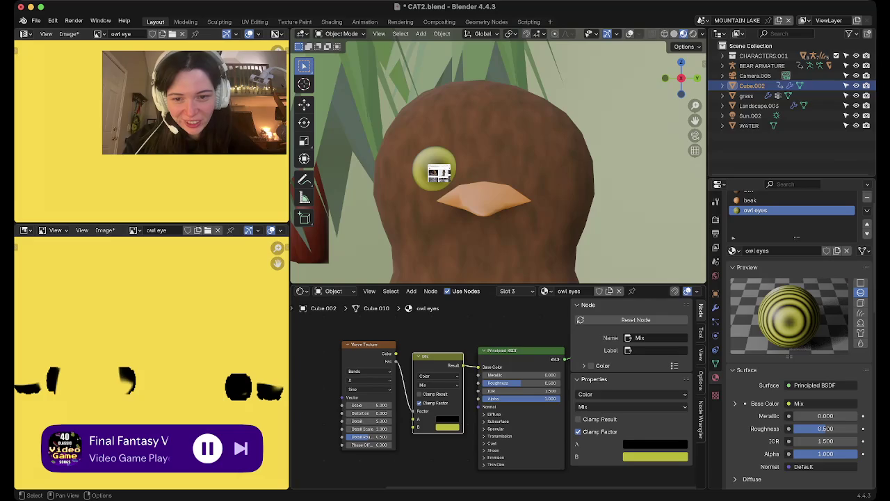
drag(367, 405, 375, 405)
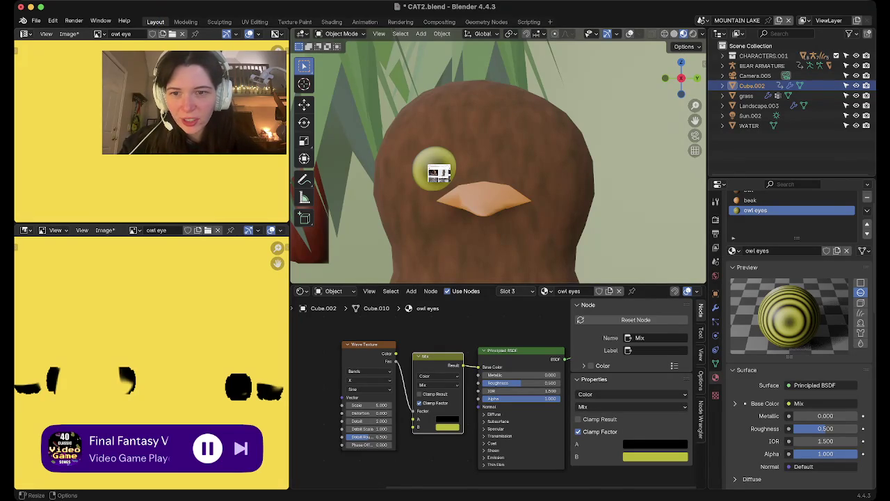
drag(289, 174, 27, 174)
scroll(368, 160, down, 3)
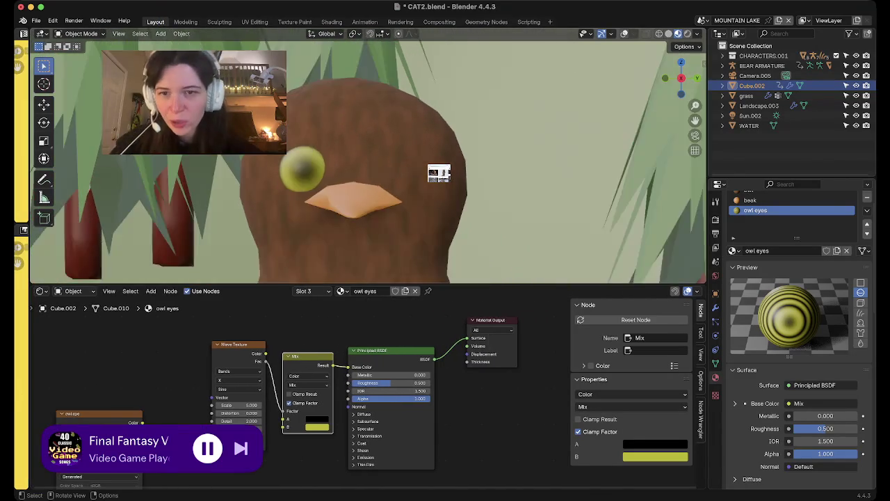
- Duplicate the striped eye along Y to form the owl's second eye, then return to Object Mode
middle_drag(439, 174, 439, 174)
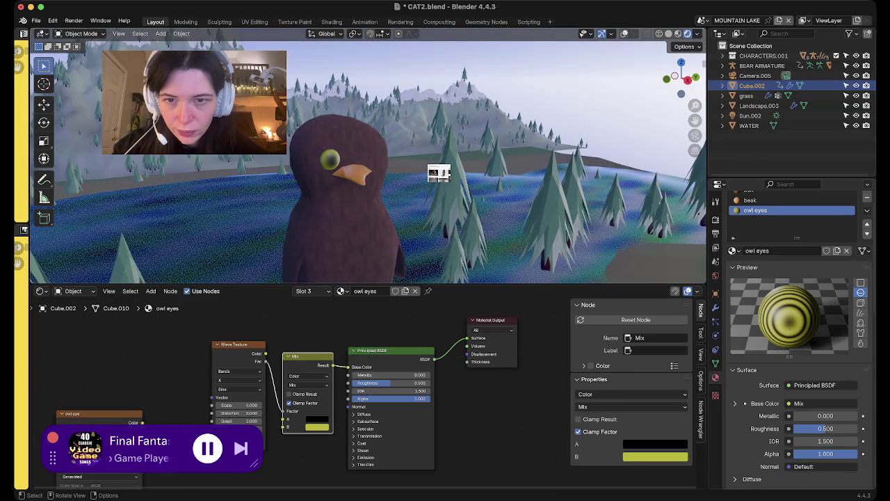
key(Tab)
key(a)
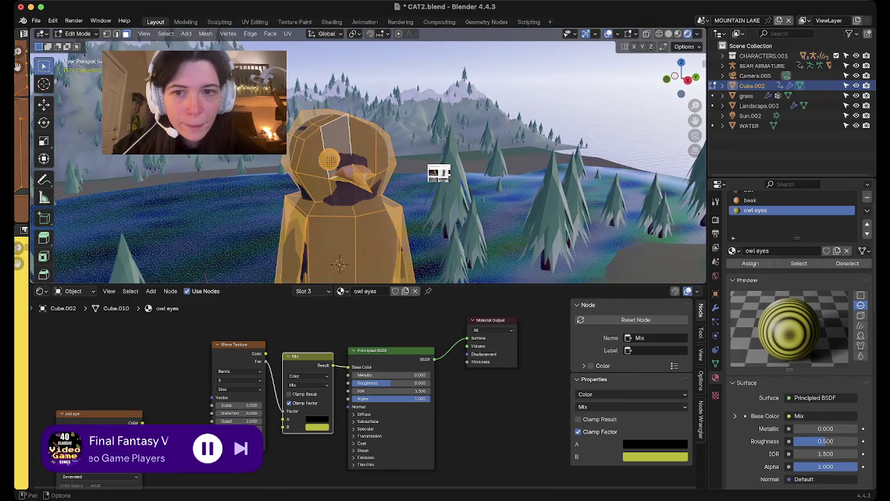
key(alt+a)
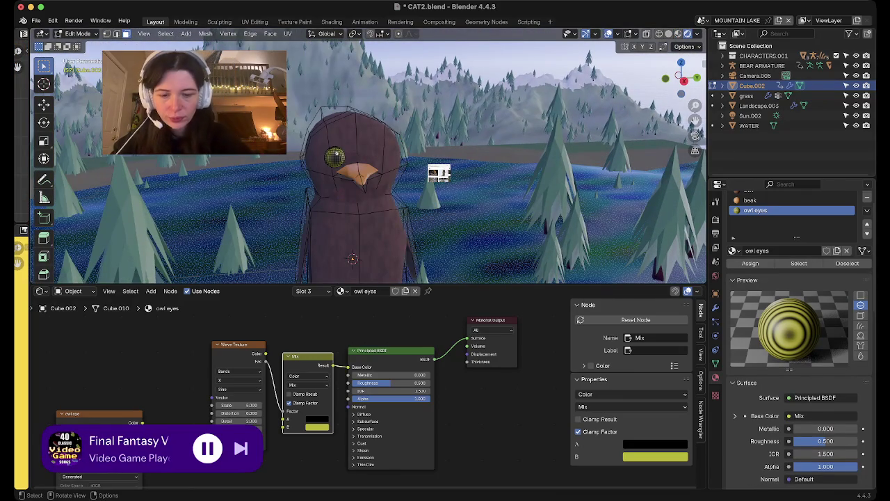
key(ctrl+l)
key(shift)
key(shift+d)
key(y)
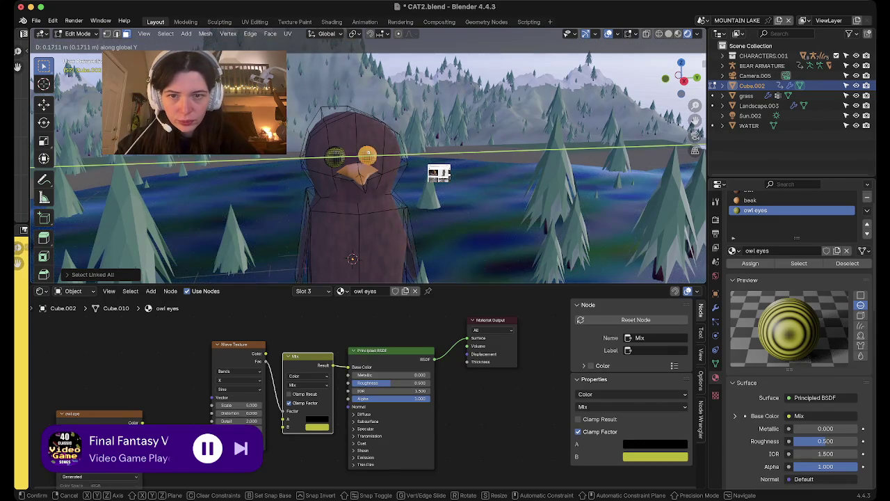
key(Return)
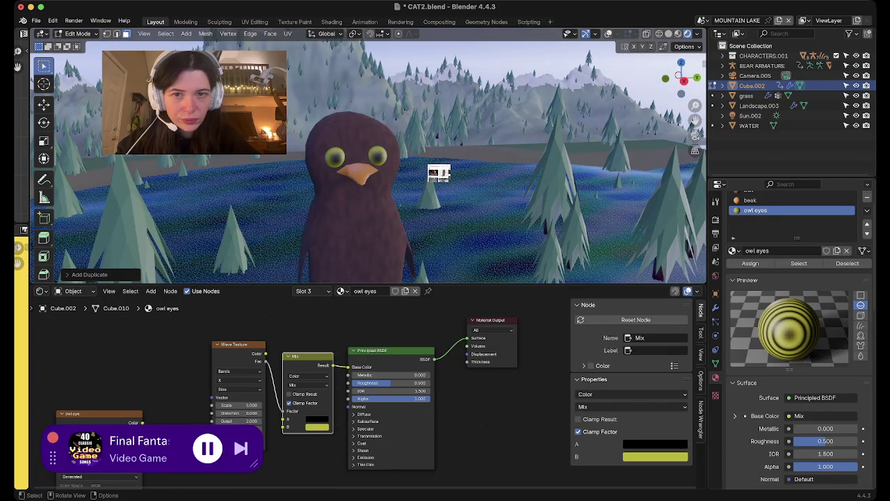
key(KP_0)
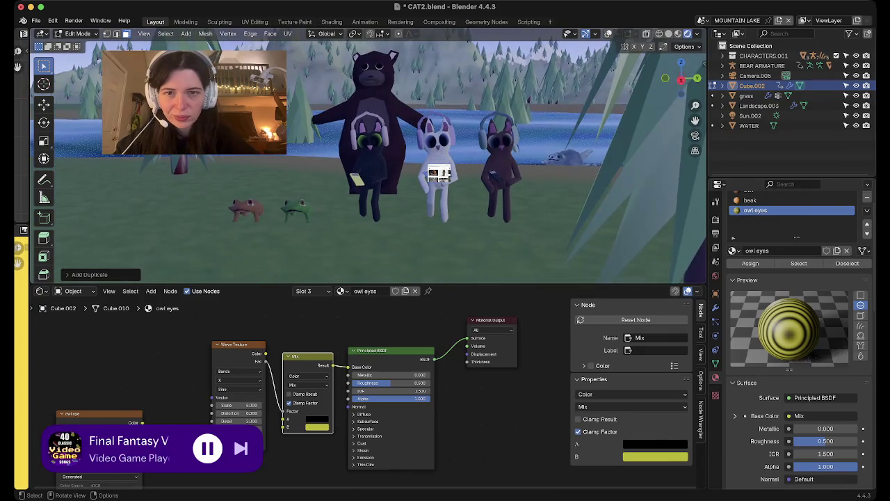
key(space)
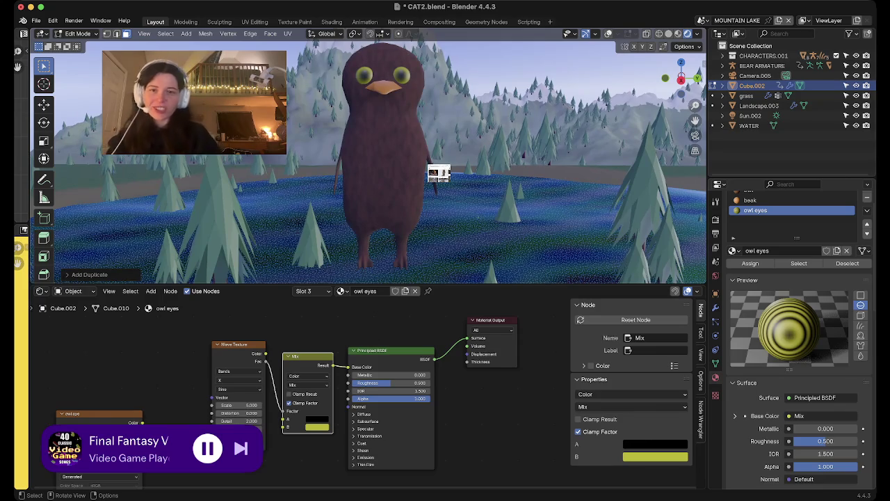
key(Tab)
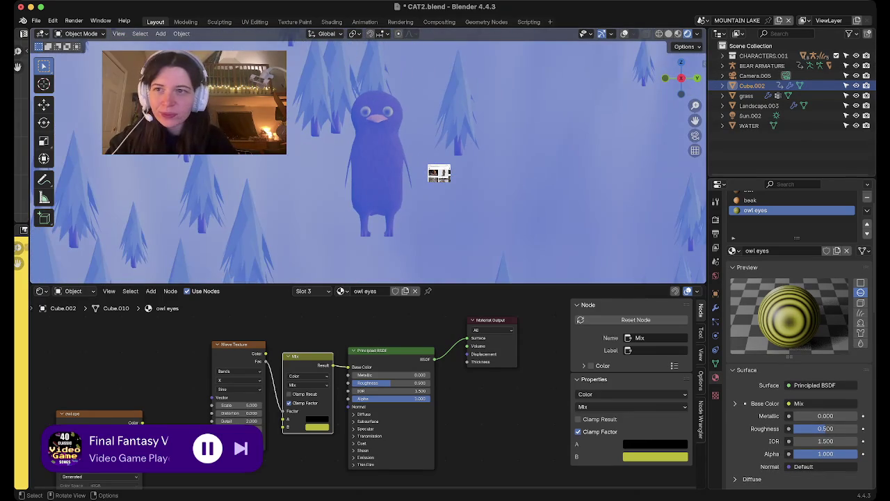
- Box-select the owl's legs and feet and check the beak material slot
key(Tab)
drag(344, 212, 411, 257)
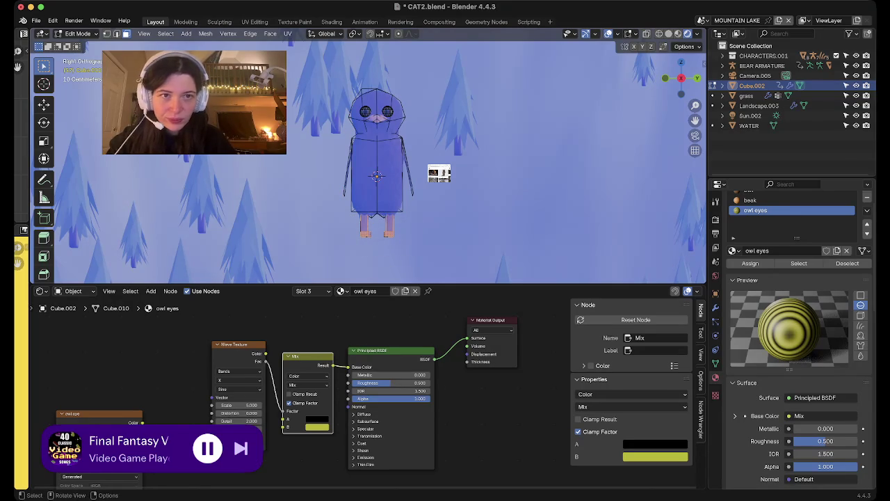
drag(382, 239, 440, 271)
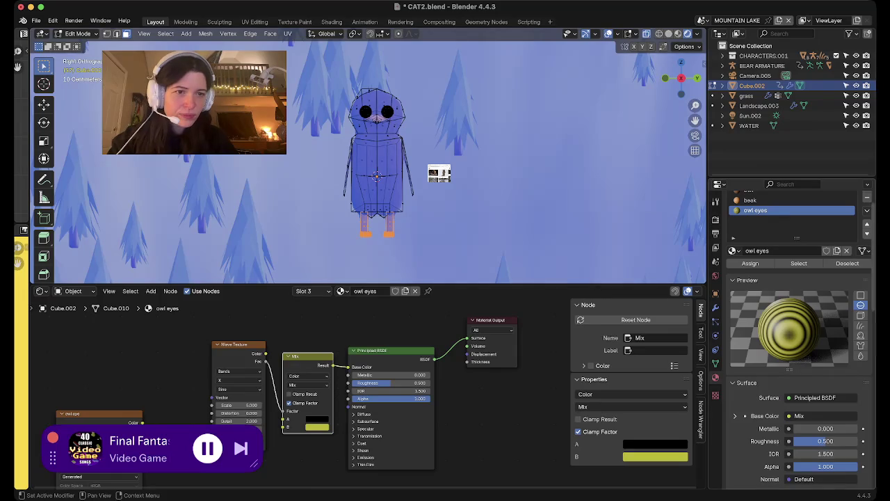
click(754, 200)
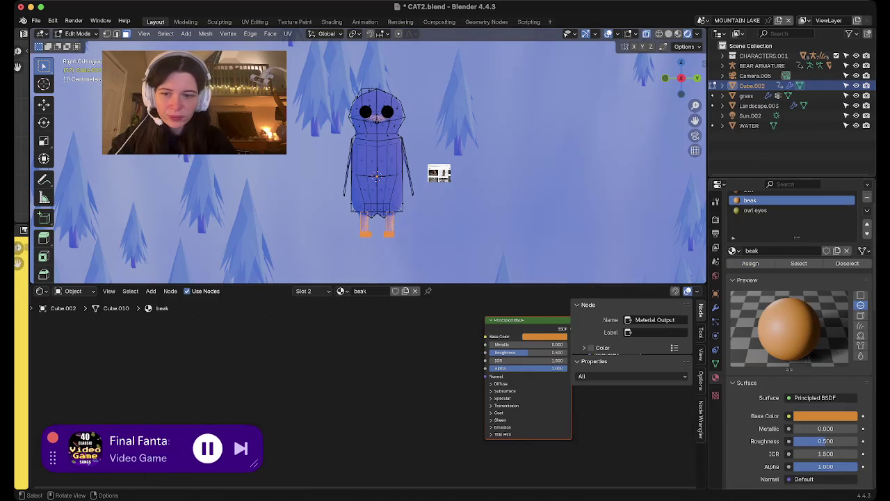
middle_drag(418, 208, 432, 201)
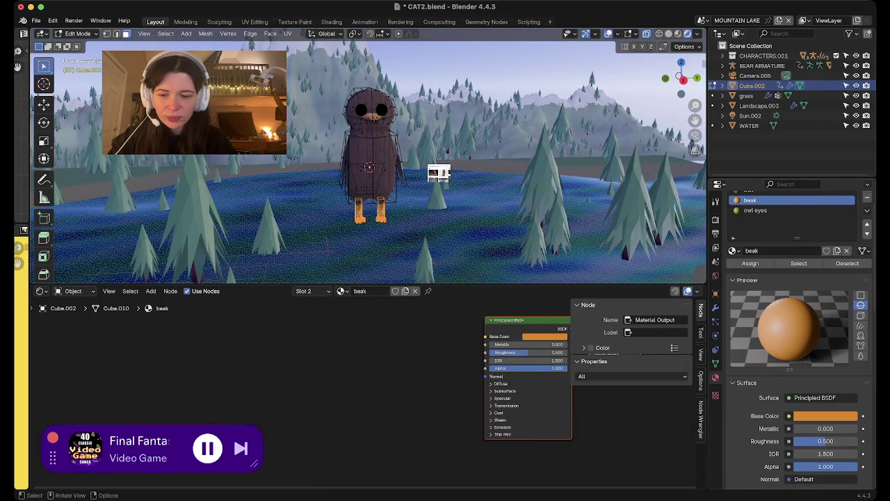
key(Tab)
- Check the owl eyes material in Edit Mode and pick a face on the owl's head
middle_drag(417, 173, 202, 174)
scroll(410, 181, up, 2)
scroll(411, 181, up, 2)
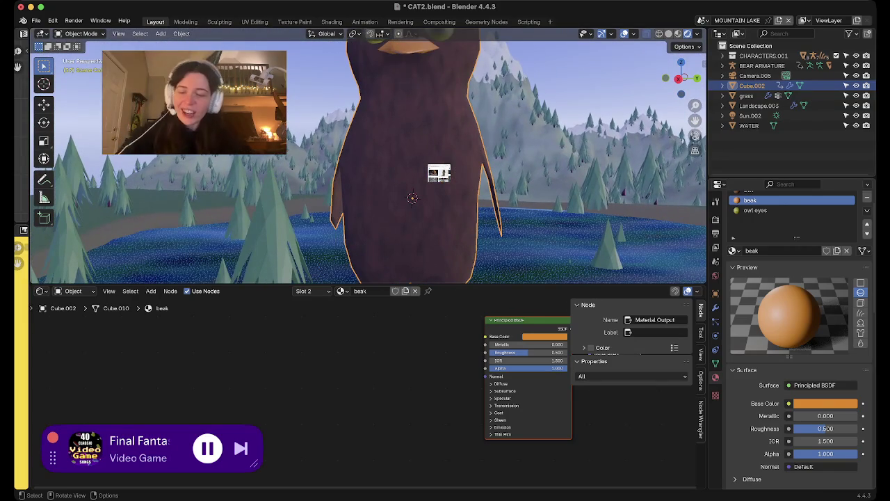
mouse_move(417, 180)
middle_down()
mouse_move(404, 159)
mouse_move(417, 244)
middle_up()
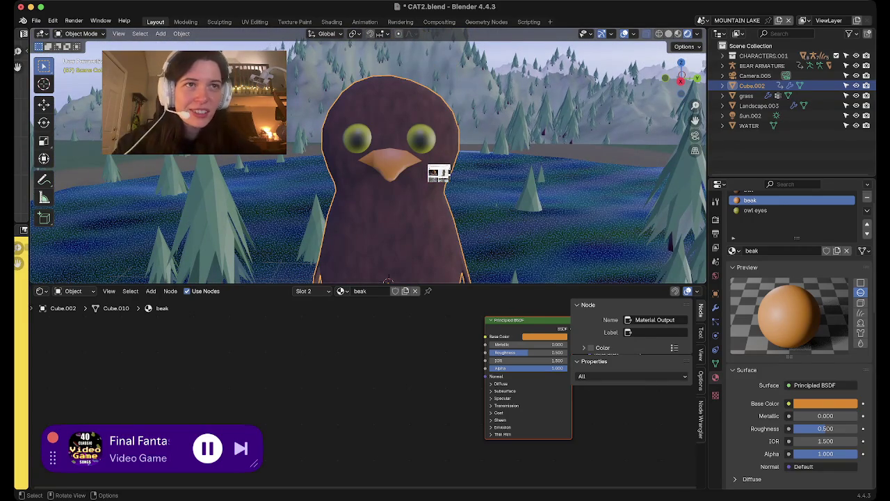
scroll(439, 173, up, 2)
key(Tab)
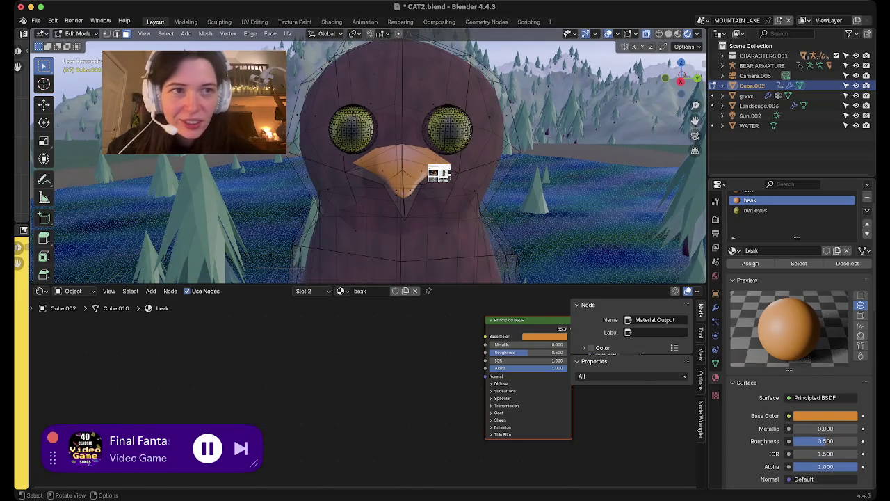
scroll(438, 173, up, 2)
scroll(439, 173, up, 2)
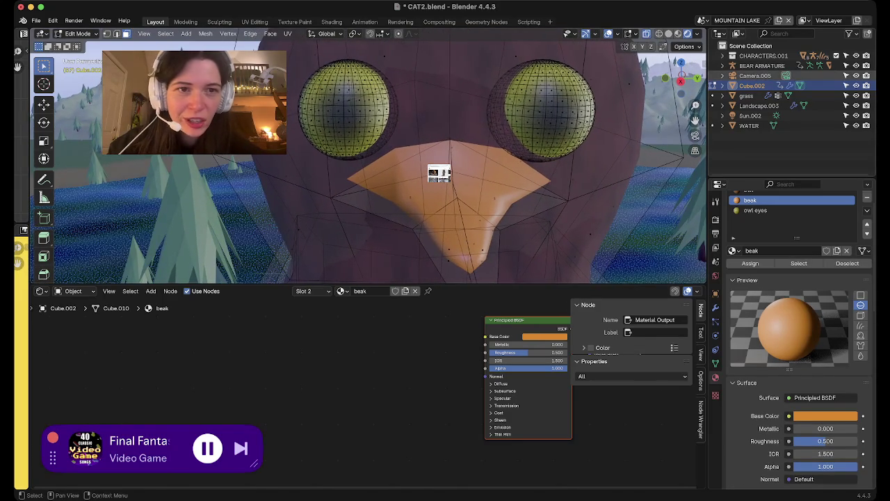
key(KP_3)
middle_drag(438, 174, 438, 173)
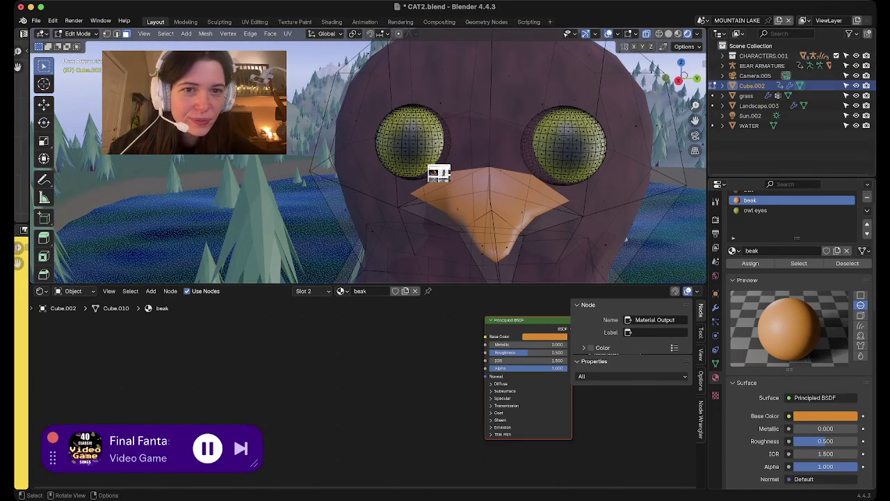
click(755, 210)
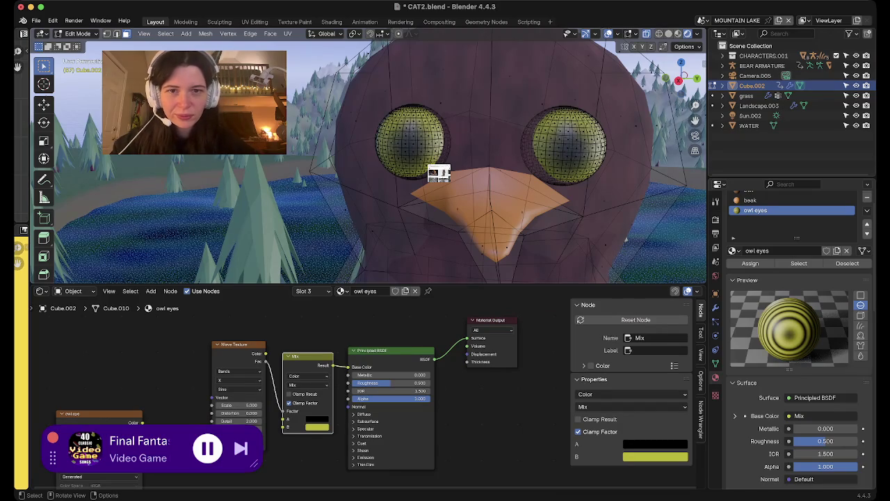
click(440, 103)
- Select and hide the owl body, leaving the eye spheres viewed from the side
key(a)
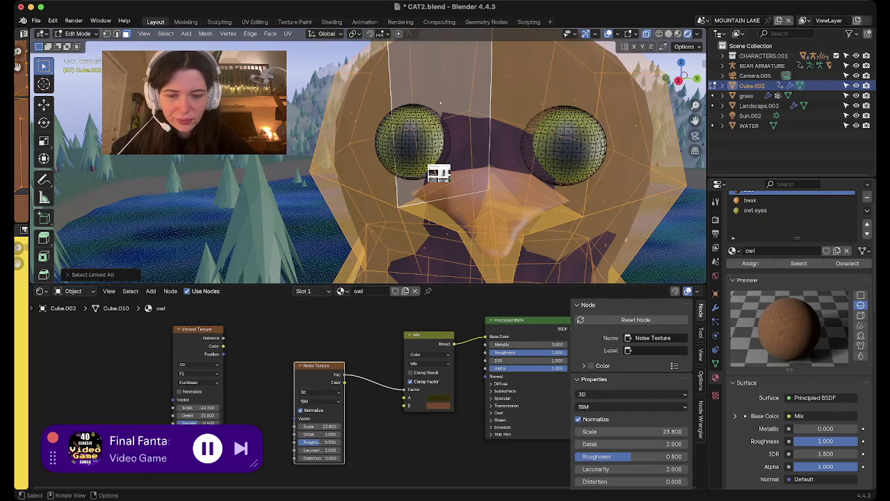
key(h)
click(678, 80)
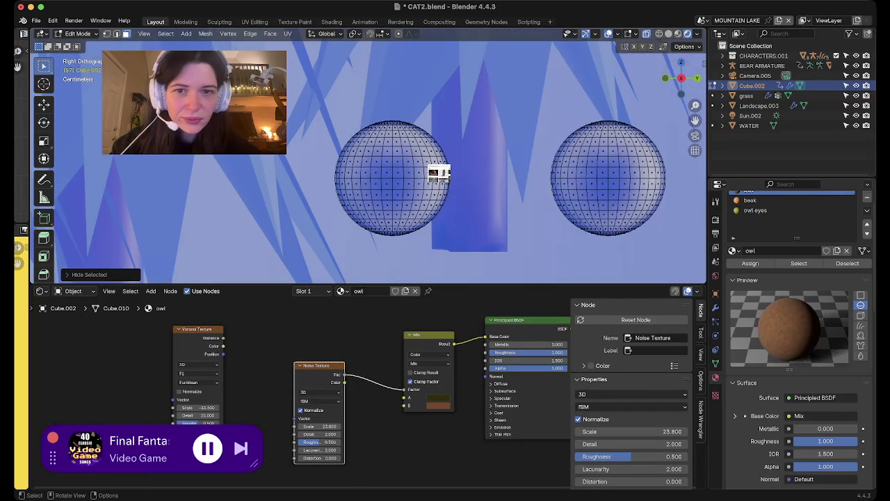
scroll(438, 174, down, 5)
scroll(439, 174, down, 5)
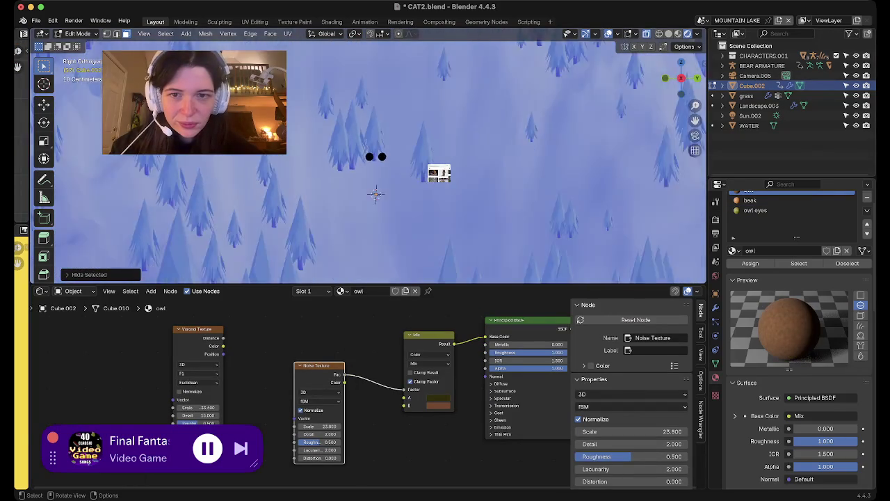
scroll(439, 174, down, 3)
scroll(438, 174, up, 3)
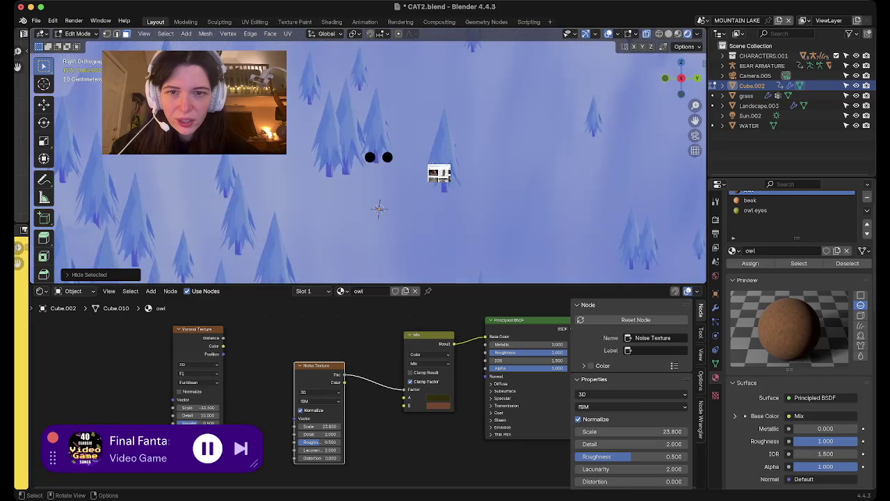
scroll(439, 174, up, 3)
scroll(439, 174, up, 4)
shift+scroll(438, 174, right, 2)
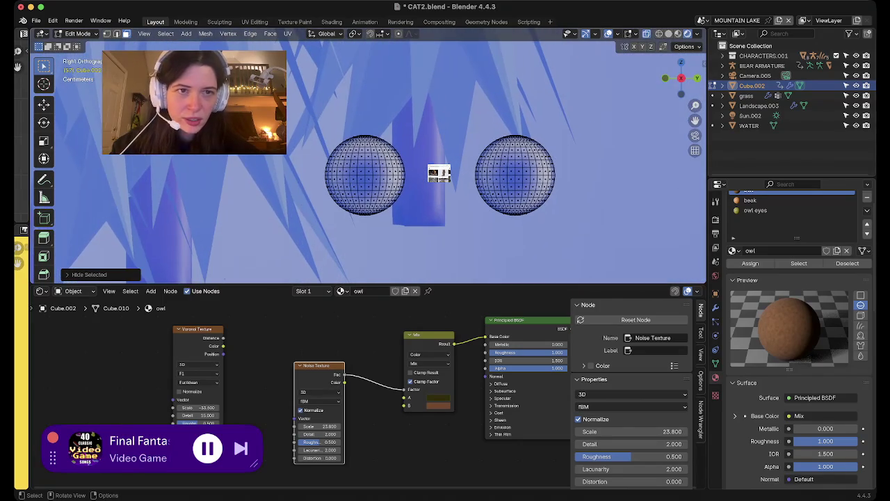
- Box-select the top halves of both eyes and assign them the owl material
key(b)
drag(420, 123, 324, 161)
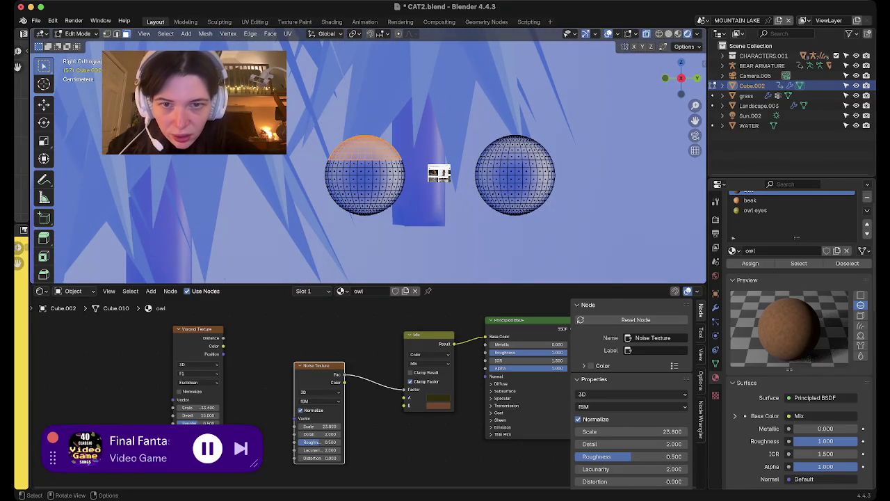
drag(440, 115, 577, 159)
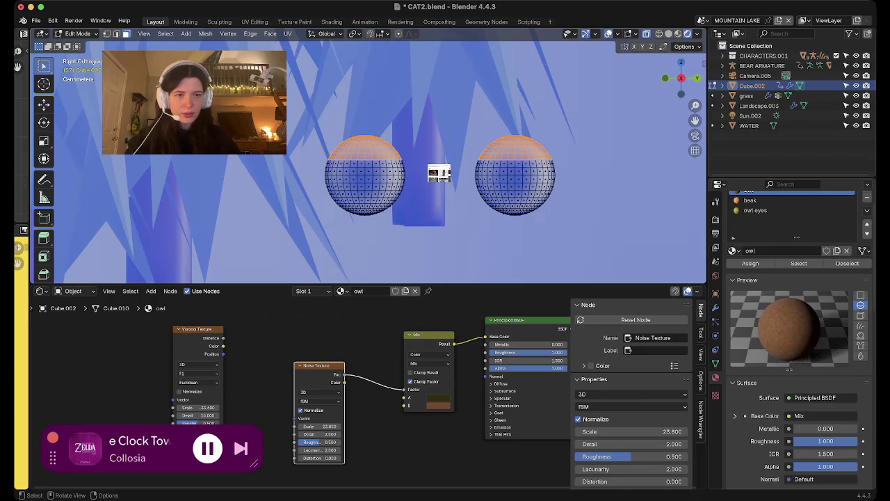
scroll(792, 313, up, 1)
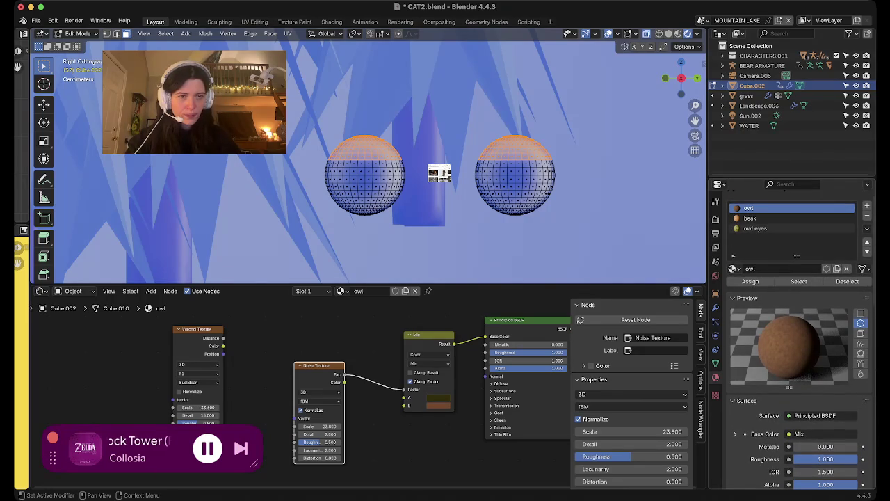
click(750, 281)
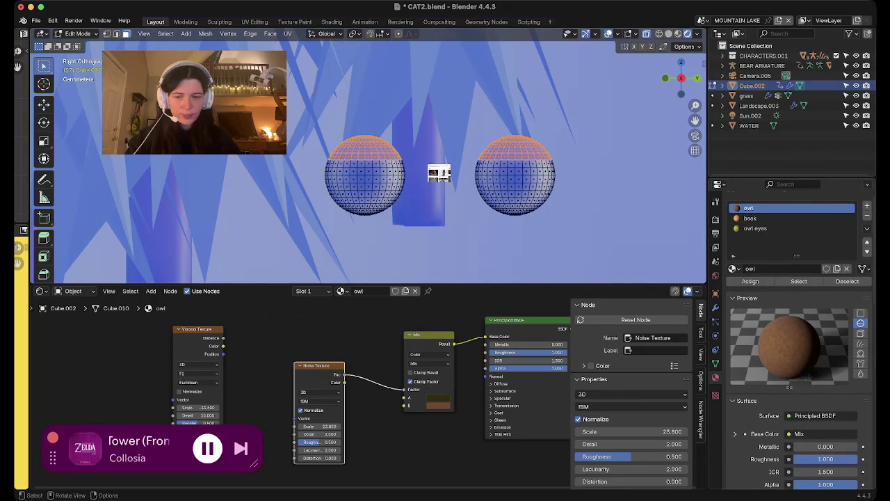
- Return to Object Mode and inspect the sleepy-eyed owl from the side
key(Tab)
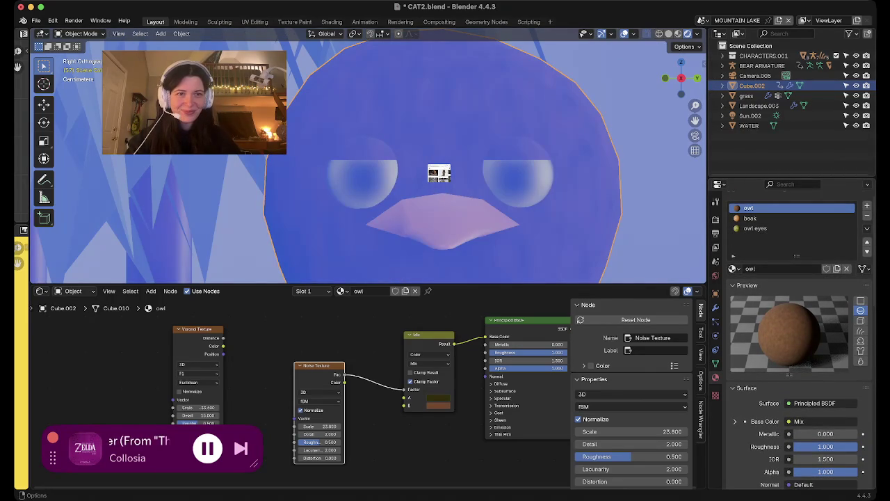
key(shift+z)
key(shift+z)
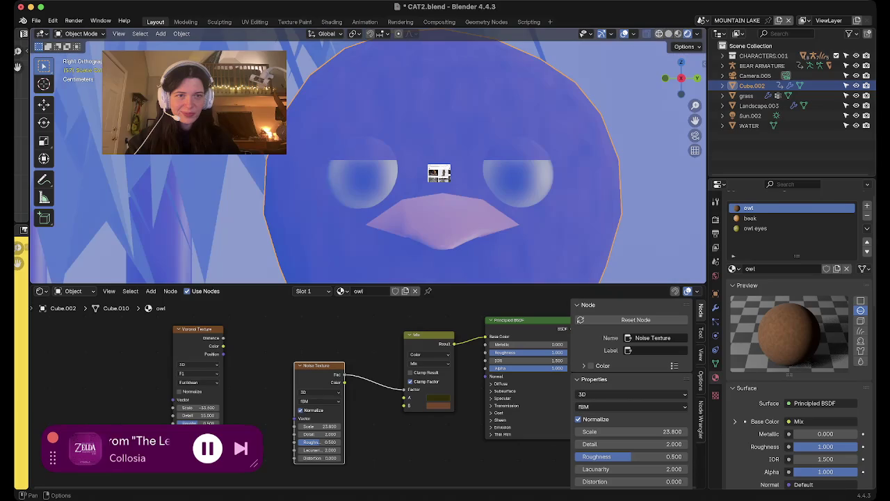
middle_drag(438, 209, 445, 209)
scroll(367, 163, down, 3)
mouse_move(368, 164)
middle_down()
mouse_move(389, 139)
mouse_move(368, 163)
mouse_move(390, 157)
middle_up()
scroll(368, 163, down, 3)
key(KP_3)
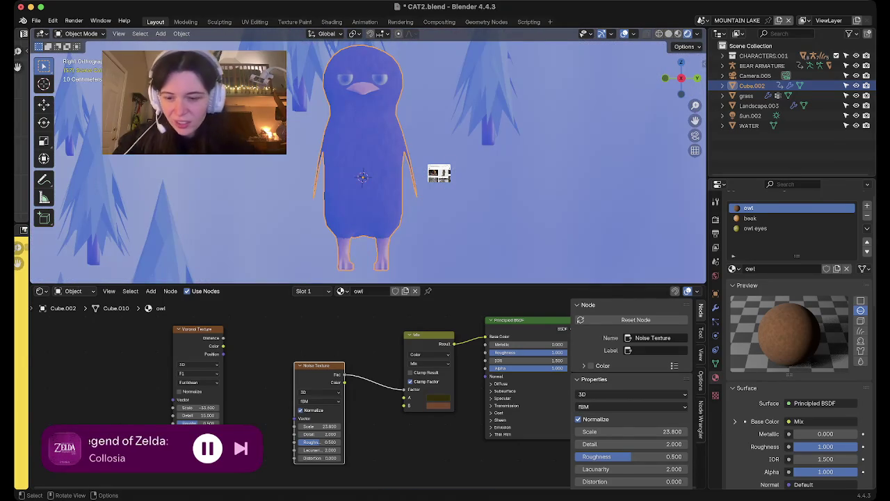
- Shorten the owl's body along Z and lower it, leaving the head unchanged
key(Tab)
key(h)
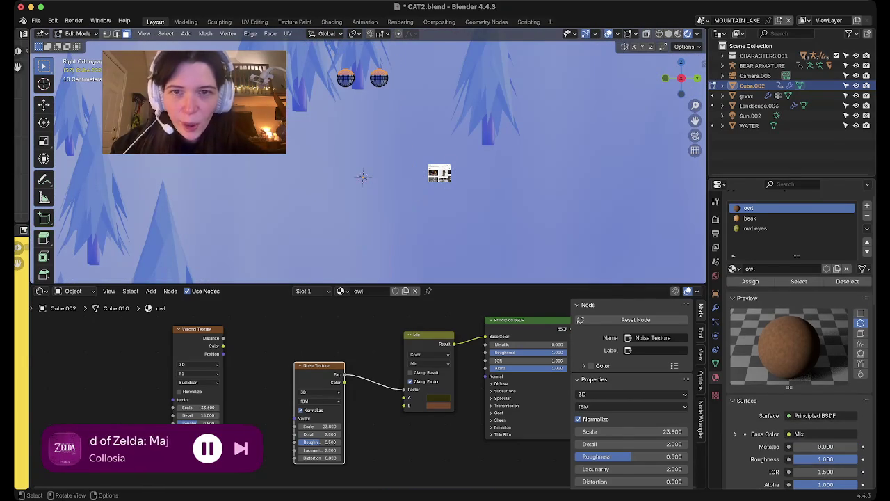
key(alt+h)
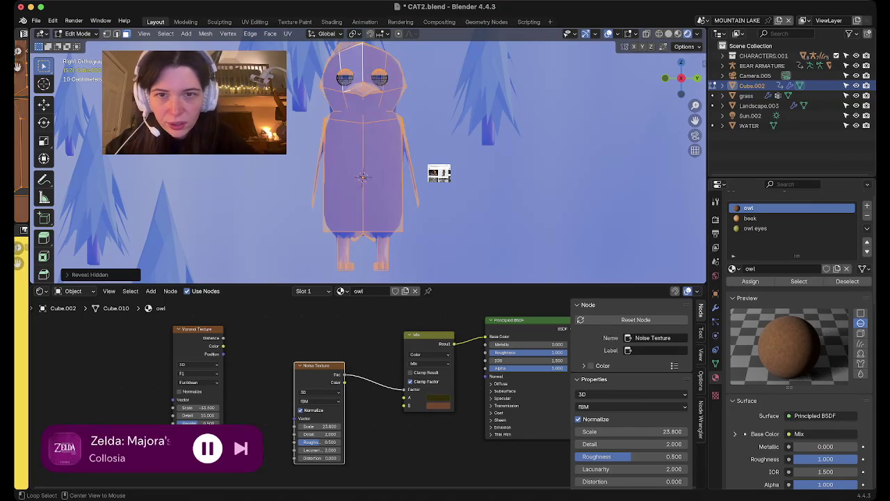
scroll(362, 164, down, 1)
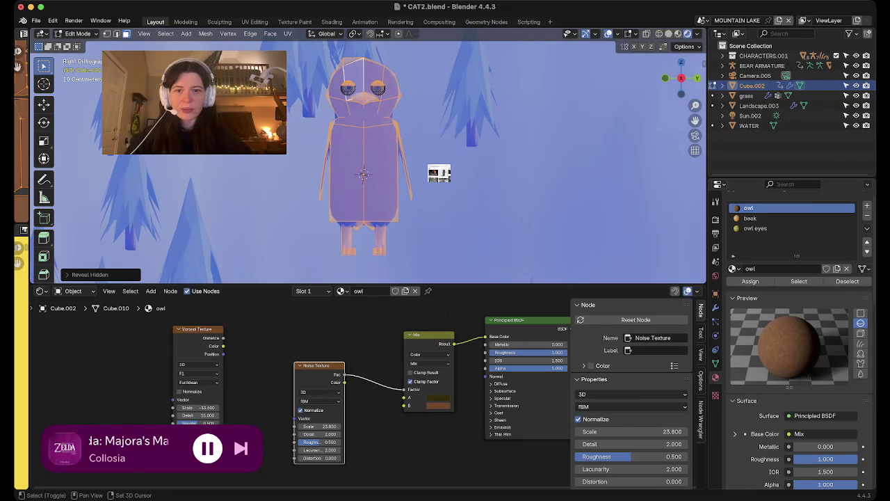
ctrl+drag(306, 48, 424, 119)
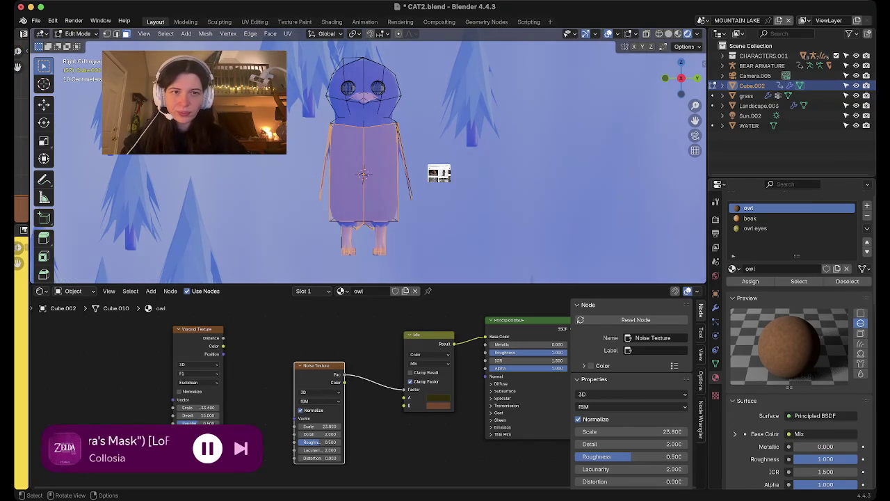
key(s)
key(z)
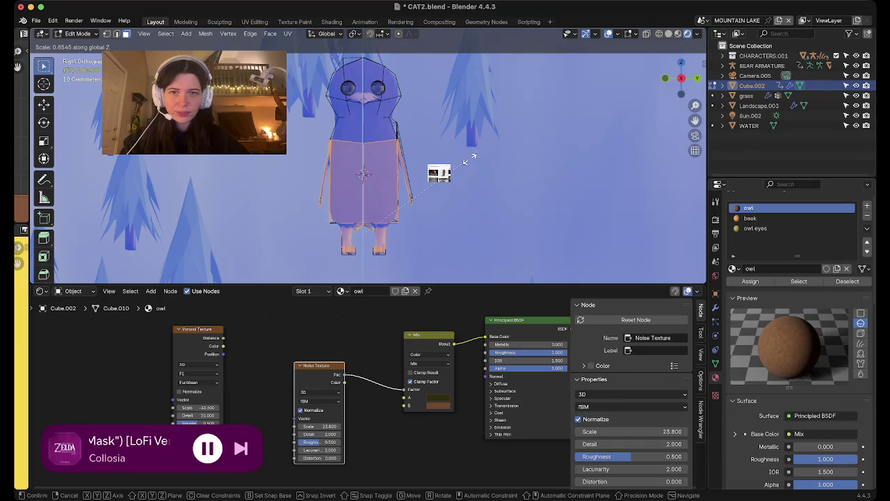
click(470, 160)
key(g)
key(z)
key(Return)
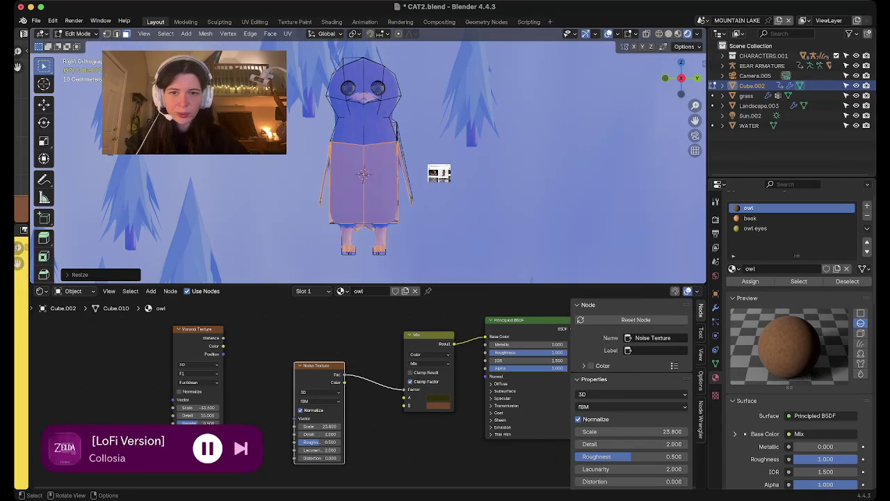
- Squash the whole owl mesh vertically to about 0.89 along Z
key(ctrl+KP_Add)
key(ctrl+KP_Add)
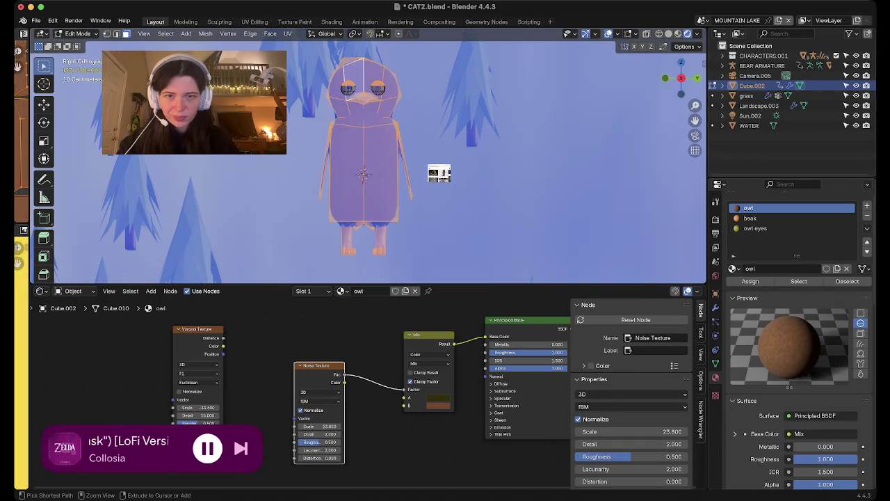
key(alt+a)
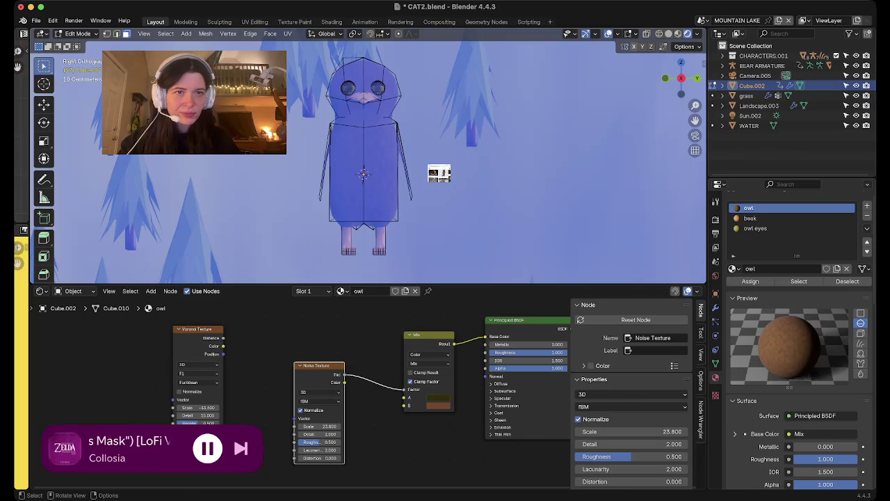
key(b)
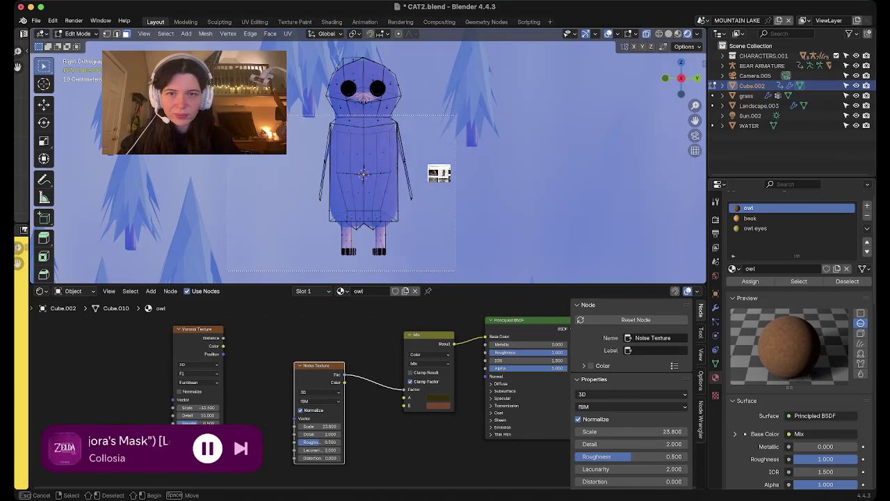
drag(223, 95, 455, 271)
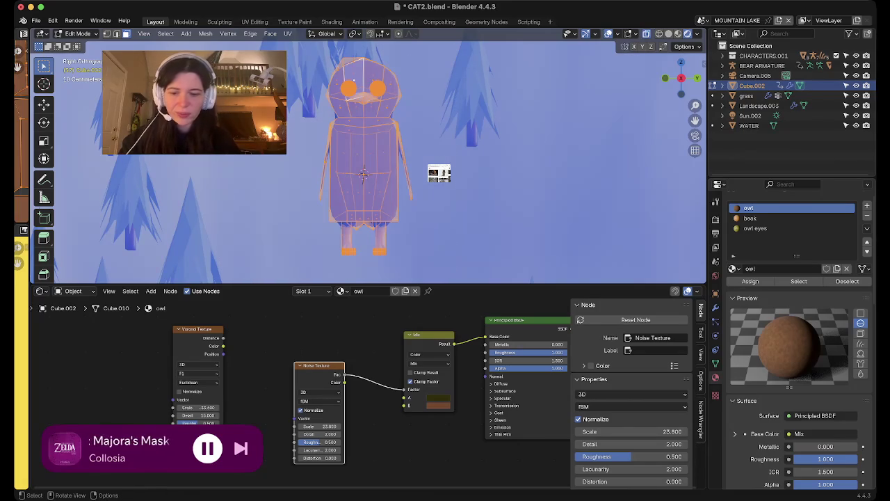
key(s)
key(z)
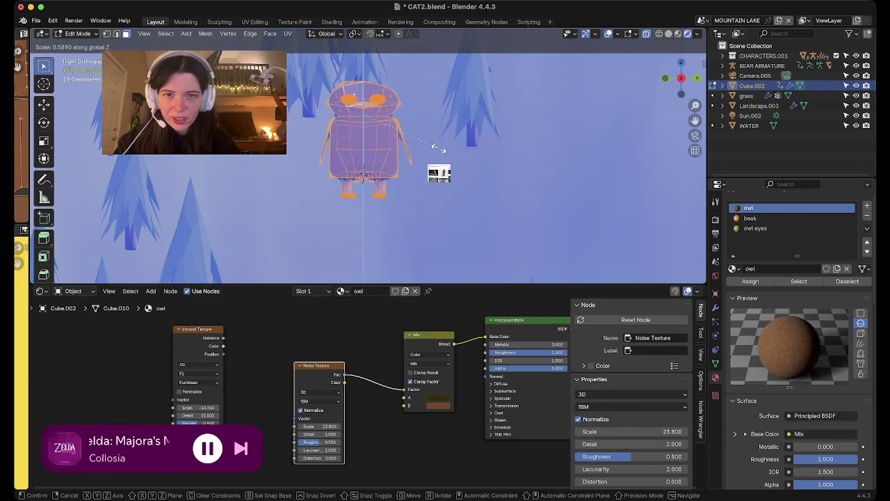
click(490, 135)
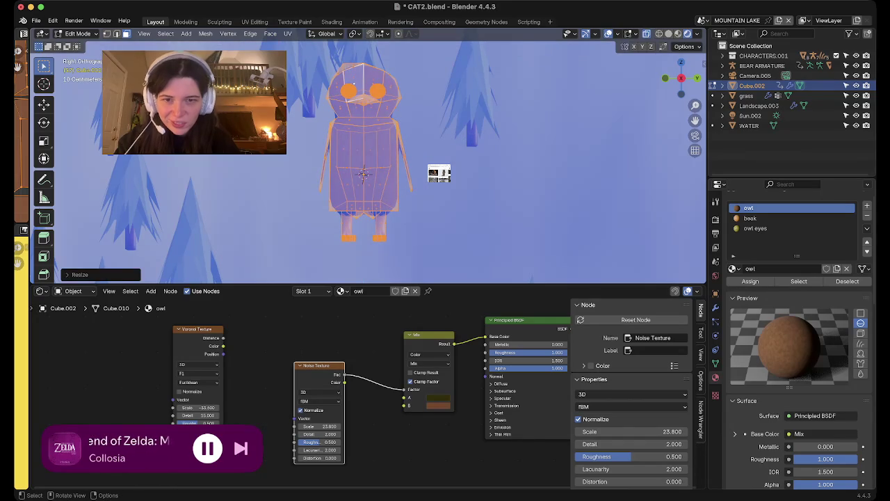
- Deselect everything and exit Local View to show the full lake scene
middle_drag(491, 135, 431, 167)
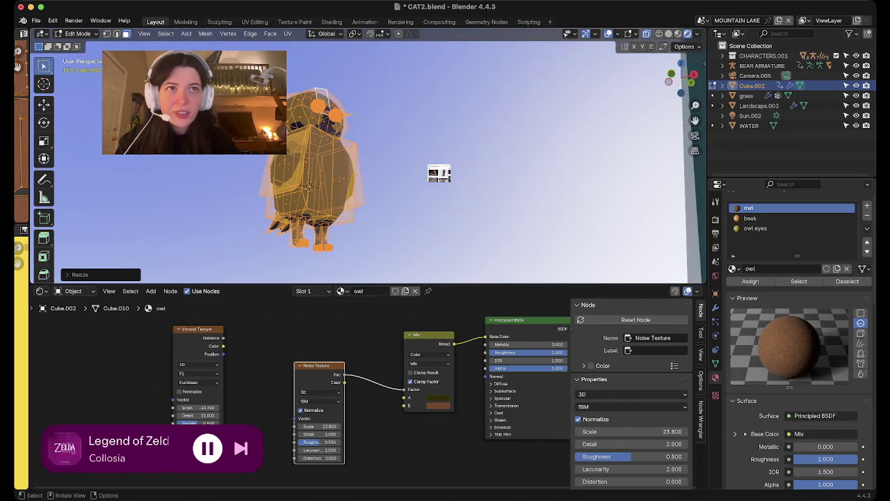
key(2)
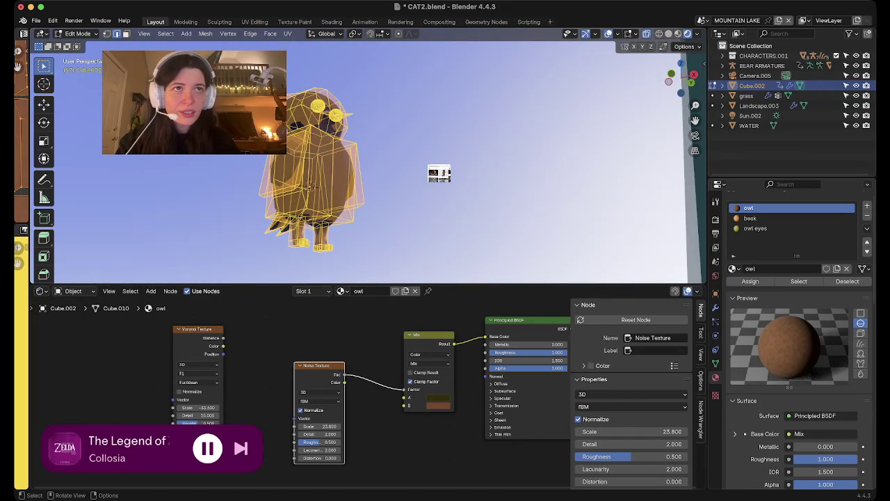
key(alt+a)
key(KP_Divide)
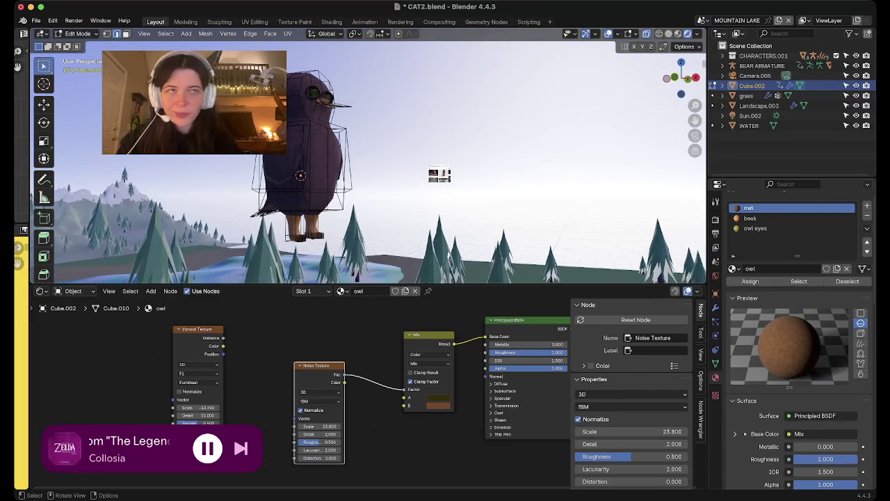
- Zoom and pan the viewport to frame the owl's mesh in Edit Mode
scroll(439, 174, up, 5)
scroll(439, 173, up, 3)
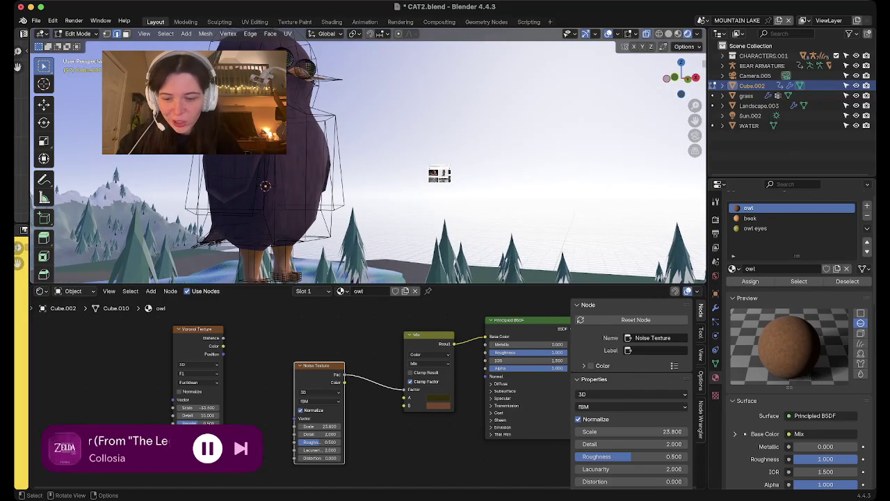
scroll(440, 173, up, 3)
scroll(439, 174, up, 5)
scroll(439, 174, down, 5)
scroll(439, 174, right, 5)
scroll(439, 174, down, 4)
scroll(439, 174, right, 5)
scroll(439, 174, right, 5)
scroll(439, 174, right, 3)
scroll(439, 174, up, 2)
scroll(439, 174, up, 5)
scroll(438, 174, up, 3)
scroll(438, 174, up, 3)
scroll(439, 174, down, 5)
scroll(439, 174, up, 3)
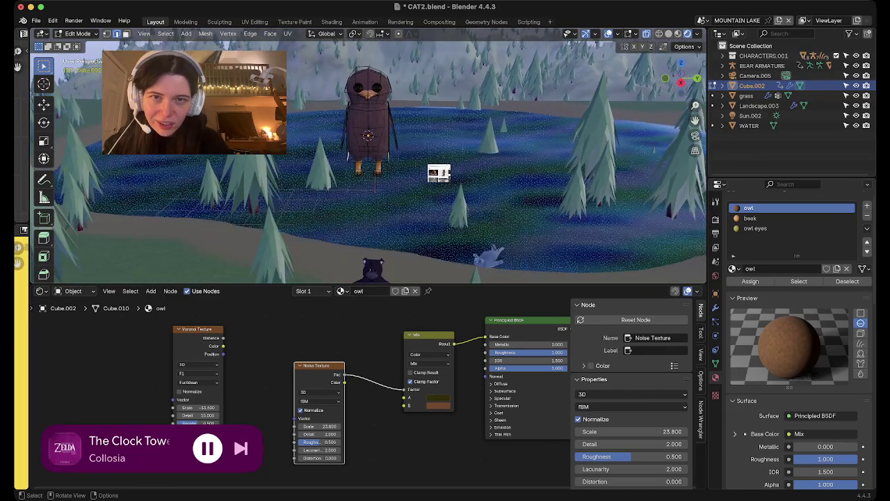
scroll(438, 174, up, 2)
shift+scroll(439, 174, down, 3)
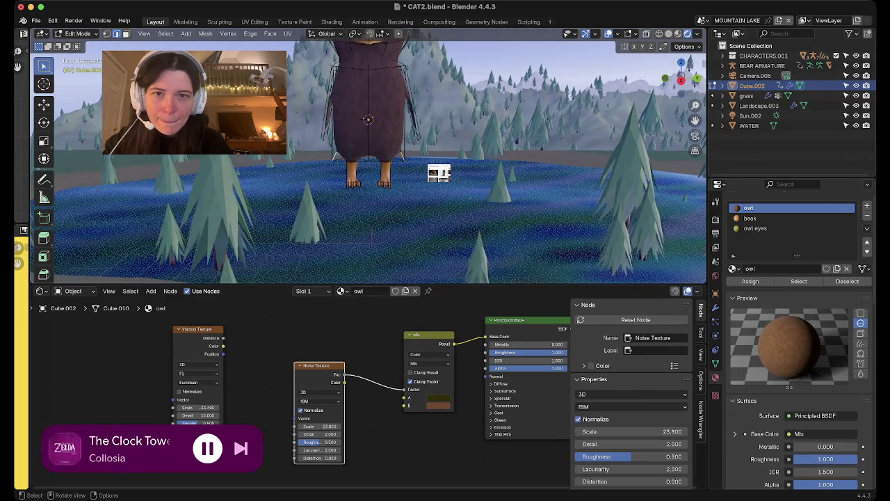
shift+scroll(439, 174, down, 3)
shift+scroll(439, 174, down, 3)
shift+scroll(439, 174, up, 3)
scroll(439, 174, down, 3)
scroll(439, 174, down, 3)
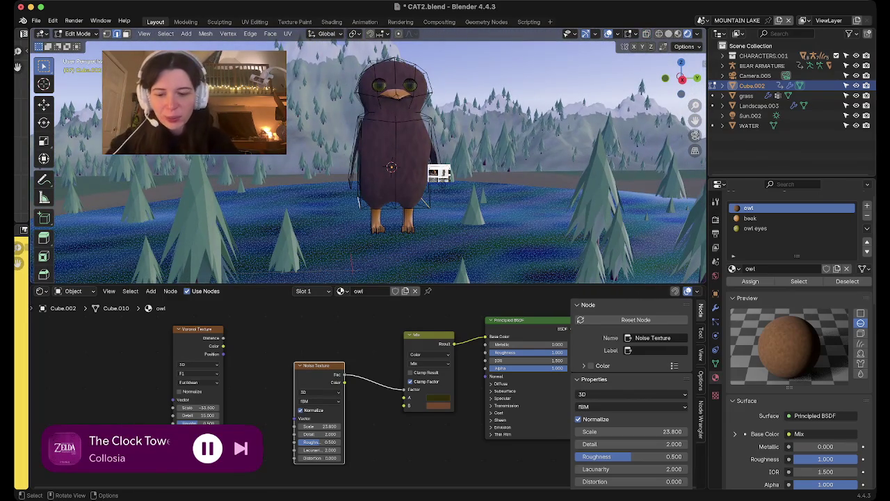
- Scale the owl mesh along global Y by about 1.285, then return to Object Mode
key(s)
key(y)
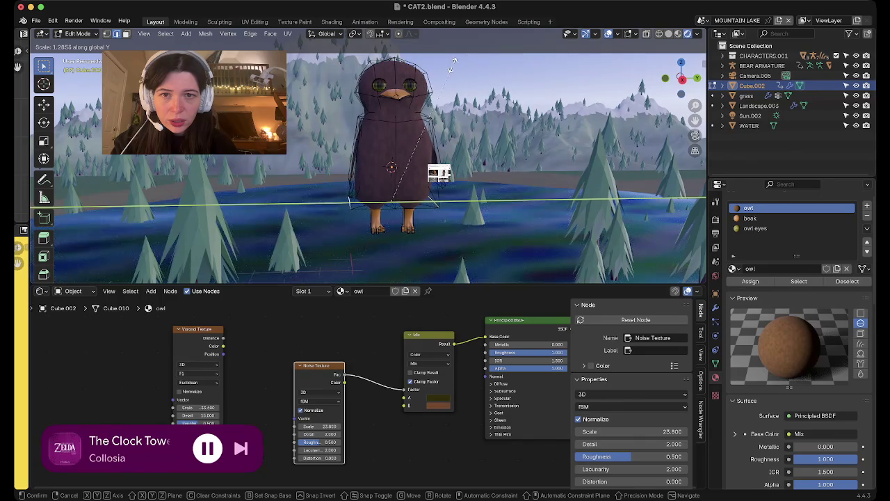
click(458, 65)
mouse_move(458, 64)
middle_down()
mouse_move(549, 85)
mouse_move(445, 139)
middle_up()
key(Tab)
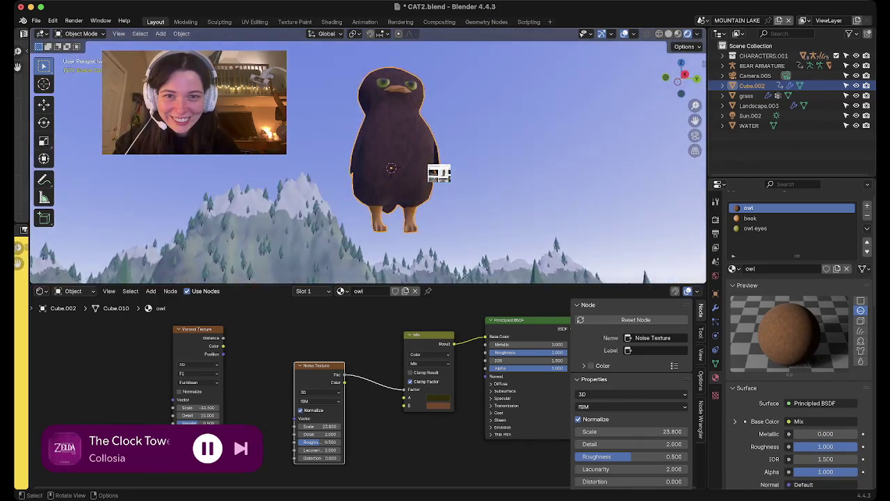
middle_drag(439, 173, 543, 178)
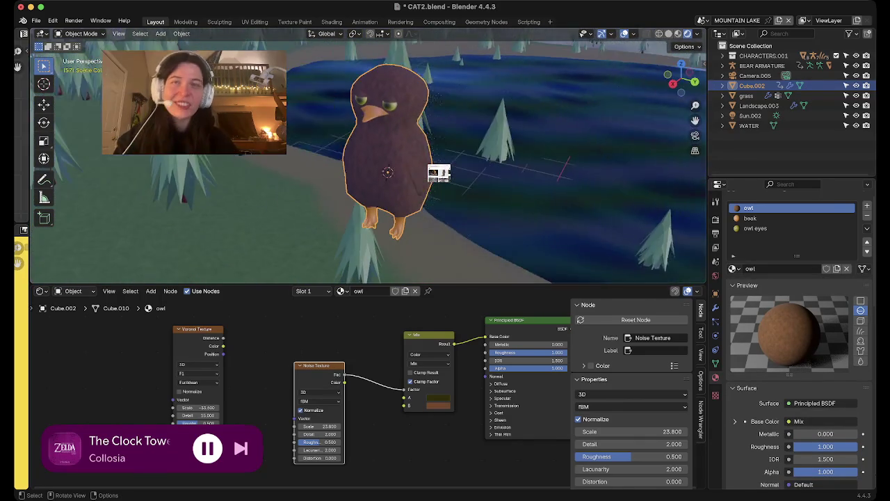
middle_drag(439, 173, 439, 173)
scroll(438, 174, up, 5)
scroll(439, 173, down, 5)
scroll(439, 173, up, 4)
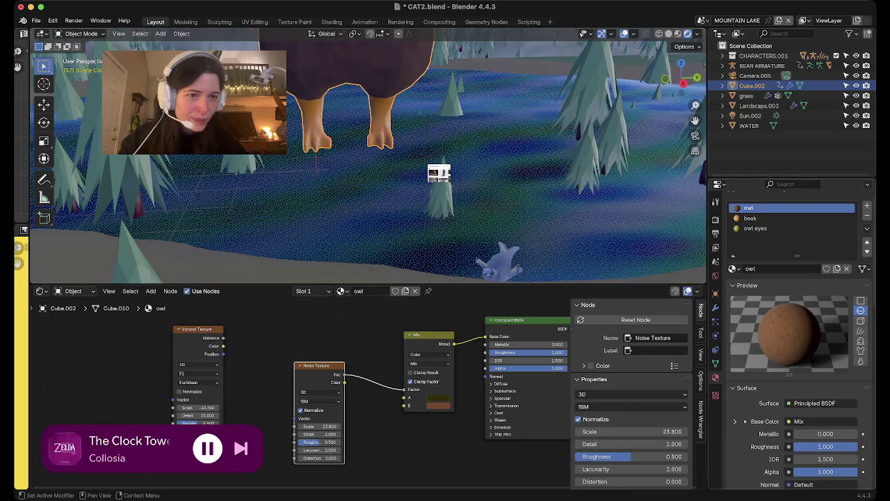
click(749, 218)
- Set the beak material's Roughness to 0 for a fully glossy finish
scroll(792, 334, down, 3)
click(825, 370)
text(1)
key(Return)
click(825, 371)
text(0)
key(Return)
- Orbit around the lake to view the whole owl and its glossy beak
shift+middle_drag(418, 139, 417, 229)
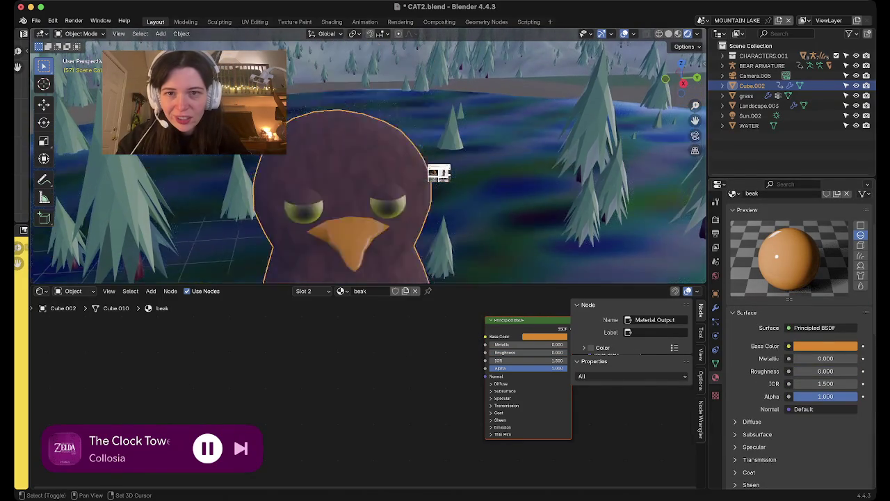
mouse_move(417, 174)
middle_down()
mouse_move(390, 188)
mouse_move(418, 160)
middle_up()
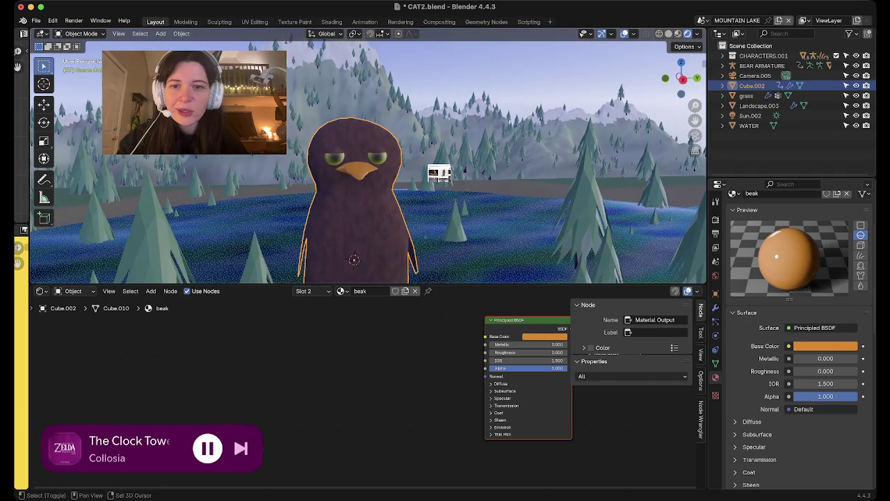
shift+middle_drag(417, 230, 417, 97)
mouse_move(368, 160)
middle_down()
mouse_move(389, 181)
mouse_move(390, 139)
middle_up()
scroll(368, 160, up, 3)
mouse_move(328, 157)
middle_down()
mouse_move(503, 144)
mouse_move(308, 188)
mouse_move(439, 173)
middle_up()
scroll(438, 174, down, 5)
scroll(439, 173, up, 5)
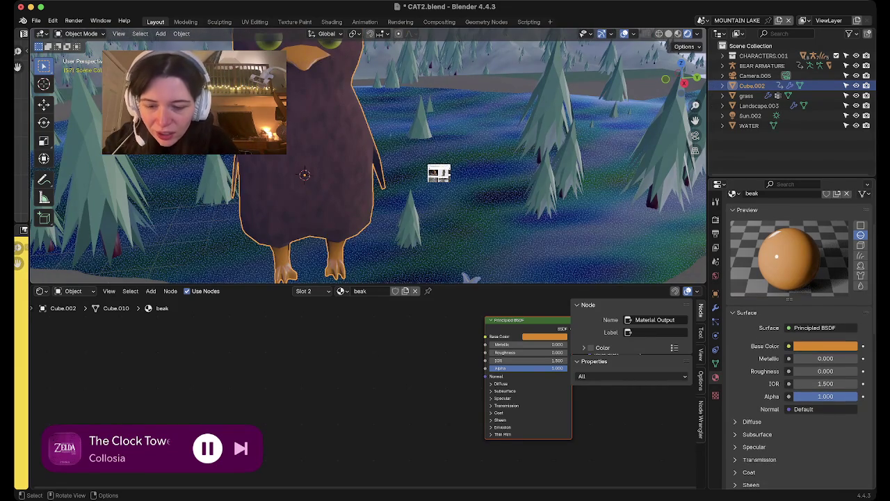
scroll(278, 173, down, 3)
- Browse the Add menu in Edit and Object Mode, ending on the Object Mode menu for armatures
key(shift+a)
key(Escape)
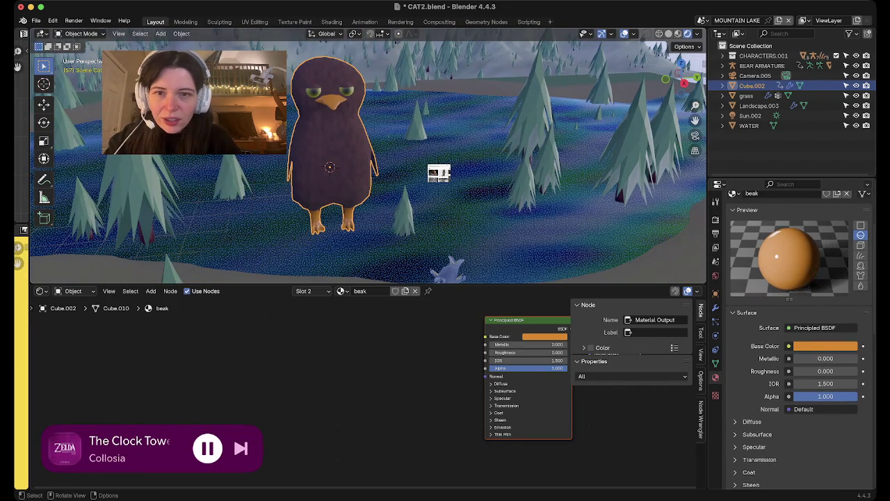
key(Tab)
mouse_move(348, 167)
middle_down()
mouse_move(390, 160)
mouse_move(327, 160)
middle_up()
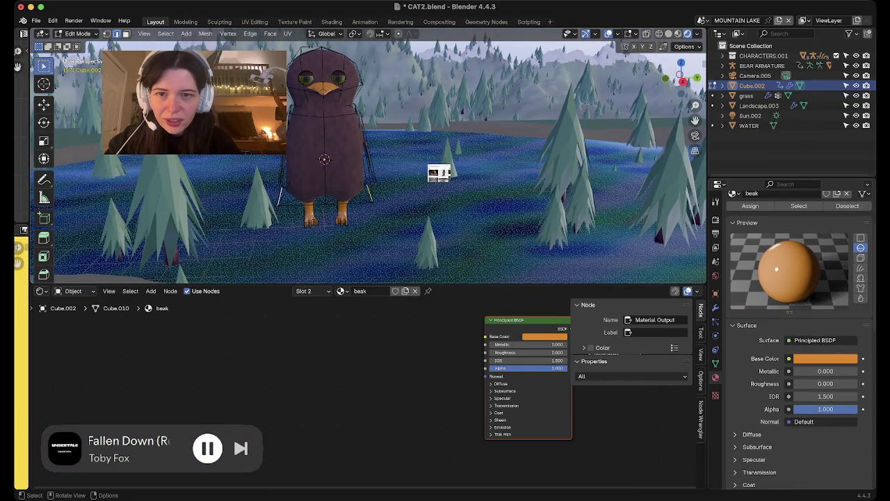
key(shift+a)
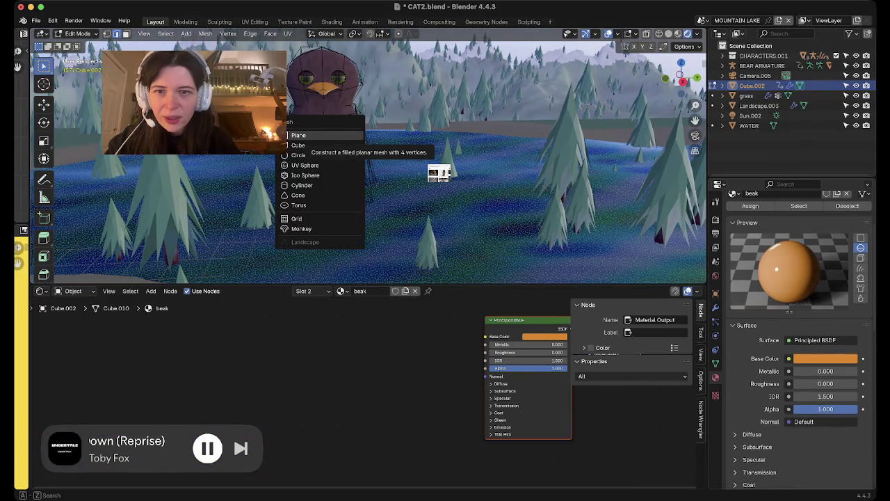
key(Escape)
key(Tab)
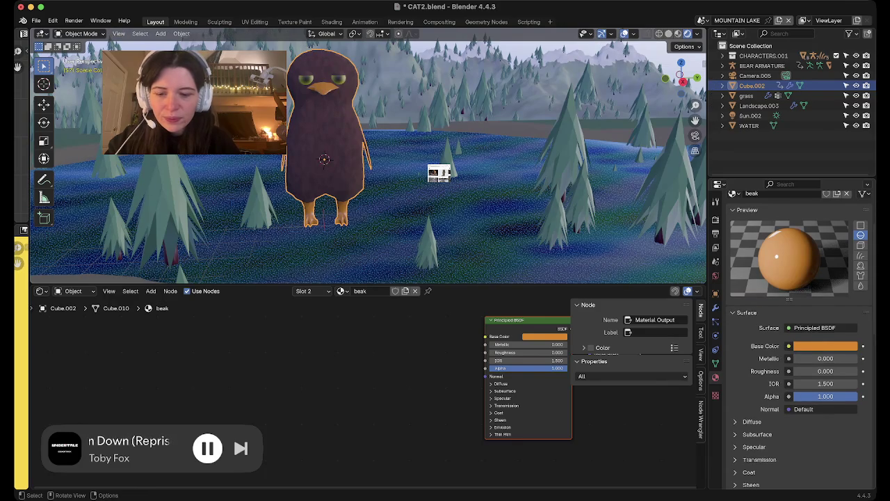
key(shift+a)
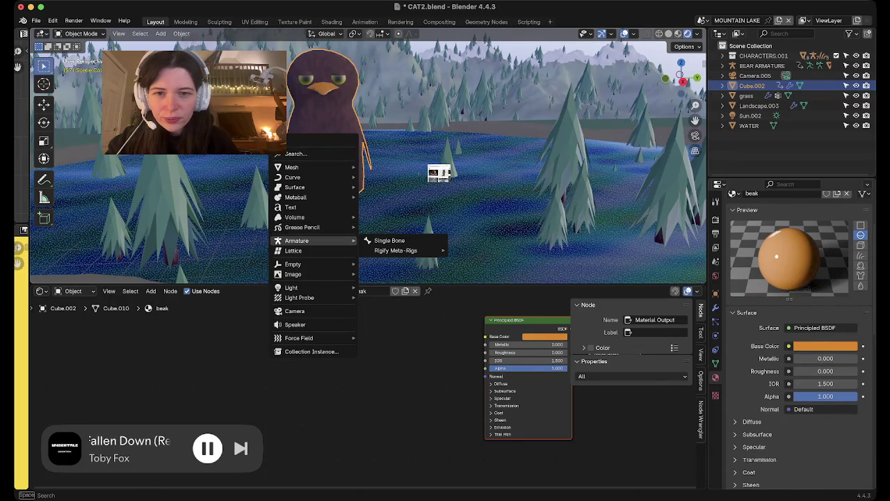
- Add a Single Bone armature at the owl's centre
click(389, 240)
scroll(389, 240, down, 3)
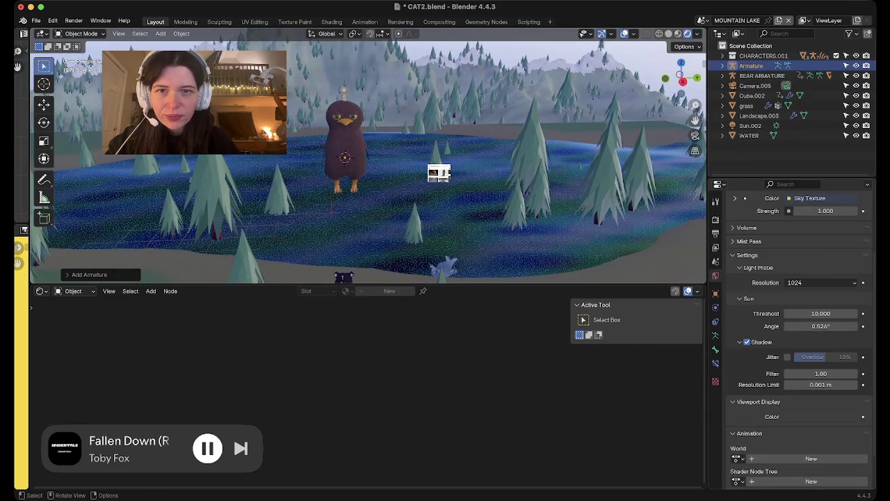
key(shift+alt+z)
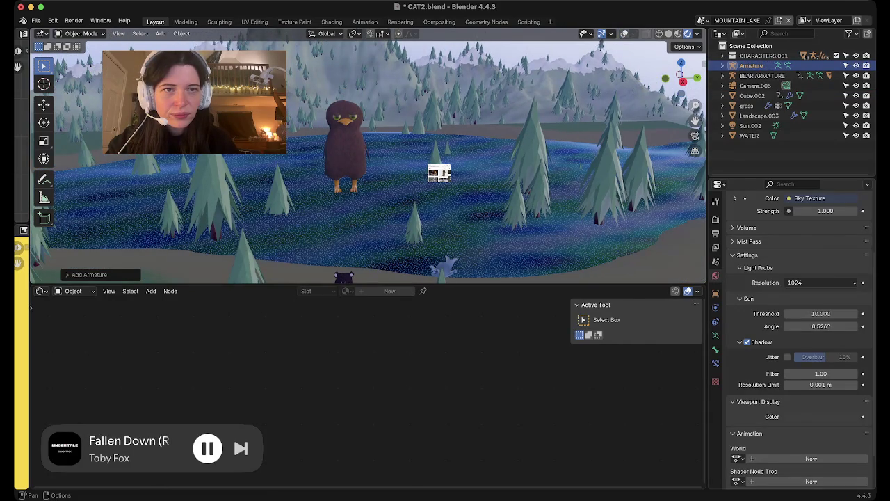
key(shift+alt+z)
middle_drag(448, 175, 449, 175)
- Switch to Right orthographic view and turn on X-ray to reveal the bone inside the body
click(681, 78)
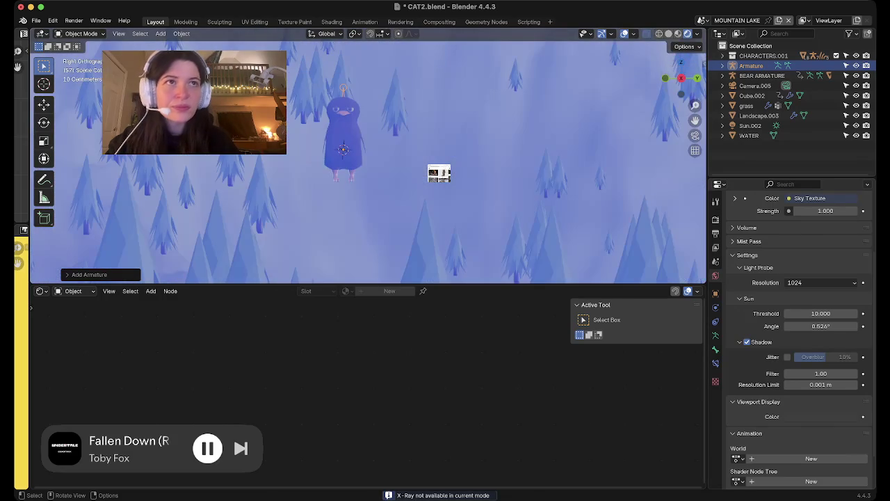
scroll(367, 154, up, 4)
scroll(367, 154, up, 2)
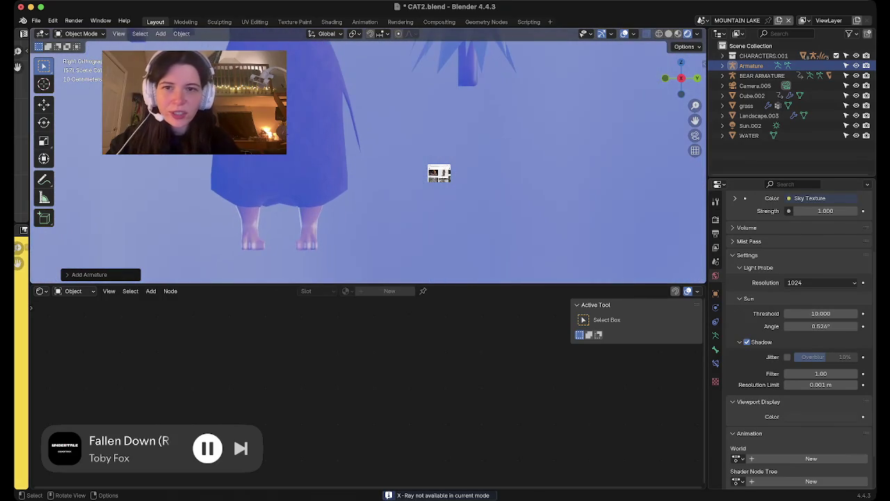
scroll(367, 153, up, 2)
scroll(367, 160, down, 3)
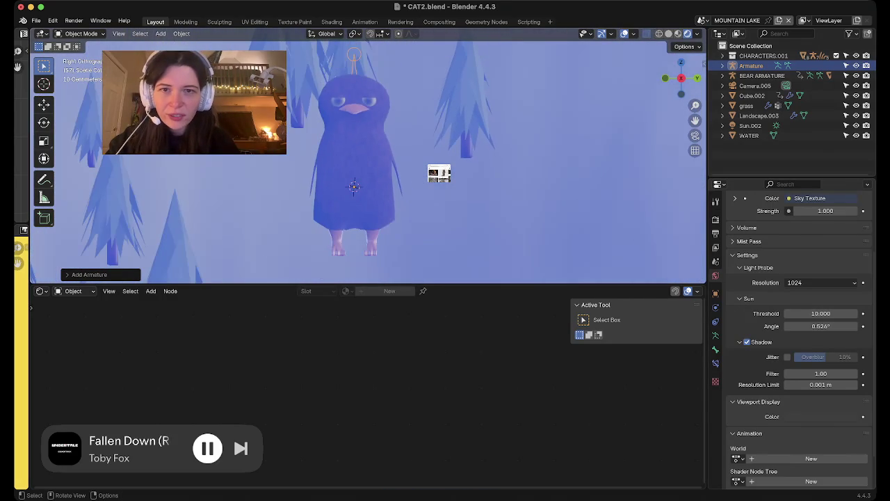
scroll(367, 160, down, 1)
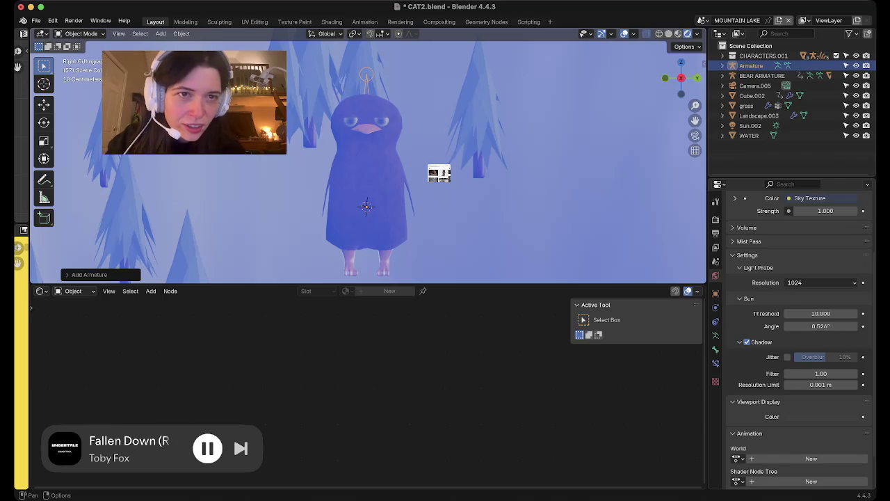
key(shift+z)
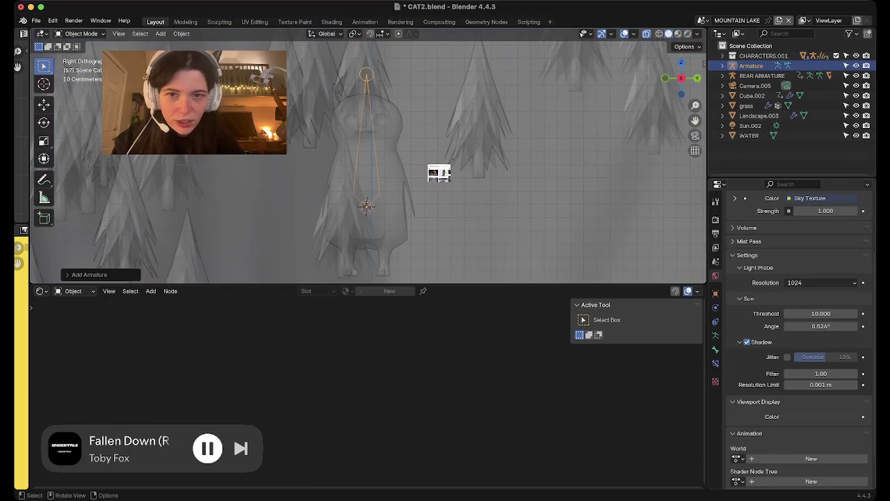
- Lower the armature along Z to position the bone in the owl's body
key(g)
key(z)
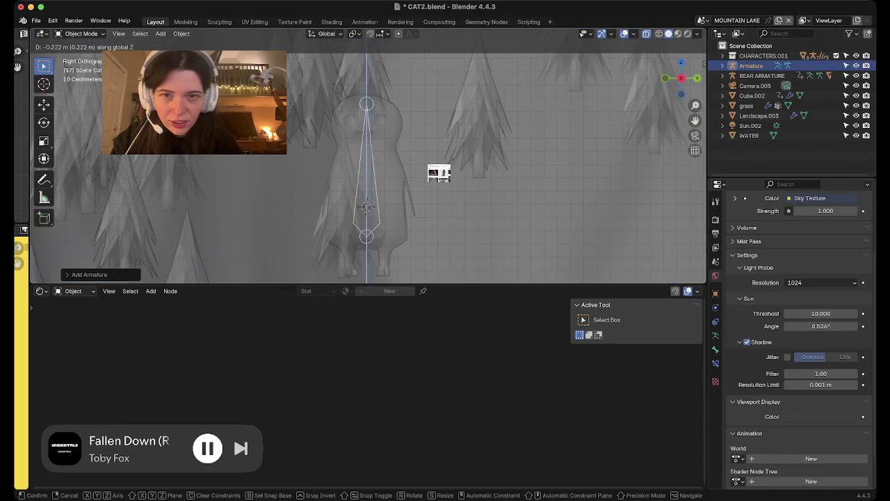
click(439, 174)
right_click(438, 173)
click(438, 172)
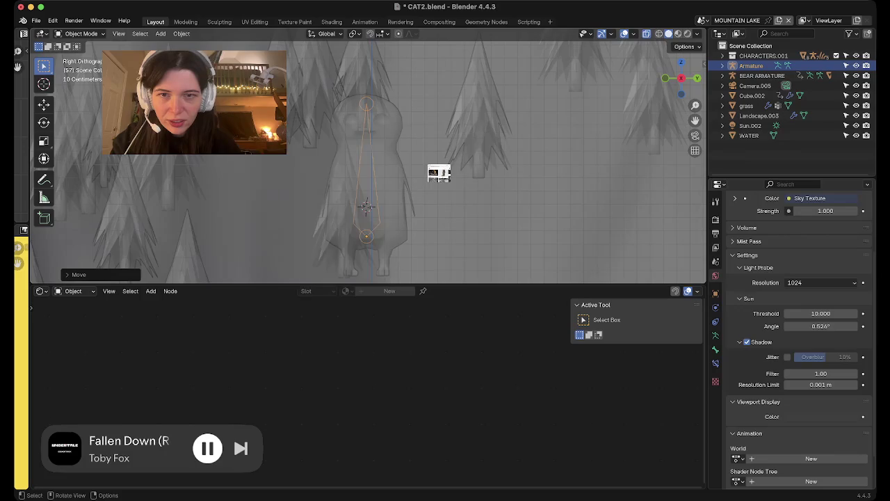
right_click(438, 174)
key(Escape)
- In armature Edit Mode, subdivide the bone in two and raise the joint along Z
key(Tab)
right_click(439, 173)
key(Escape)
click(366, 205)
right_click(366, 206)
click(366, 205)
click(367, 205)
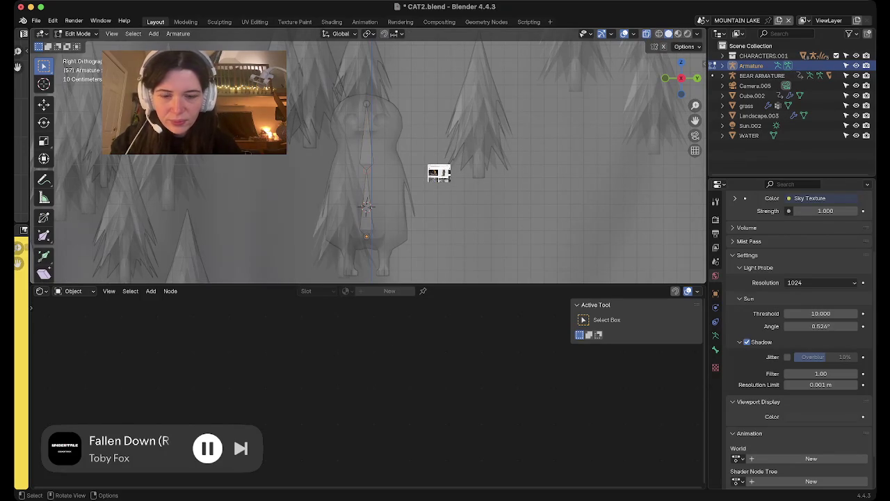
key(g)
key(z)
key(Return)
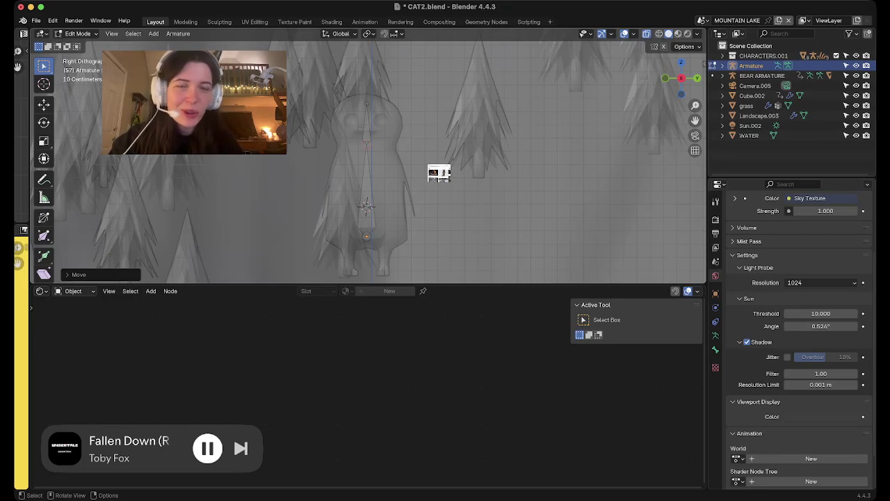
- Switch to Right orthographic view and select the upper body bone
middle_drag(439, 174, 439, 174)
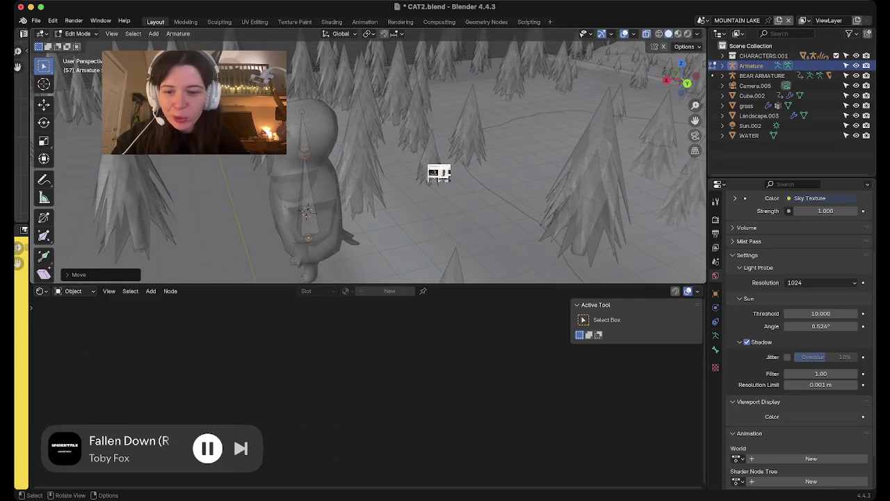
middle_drag(438, 174, 439, 174)
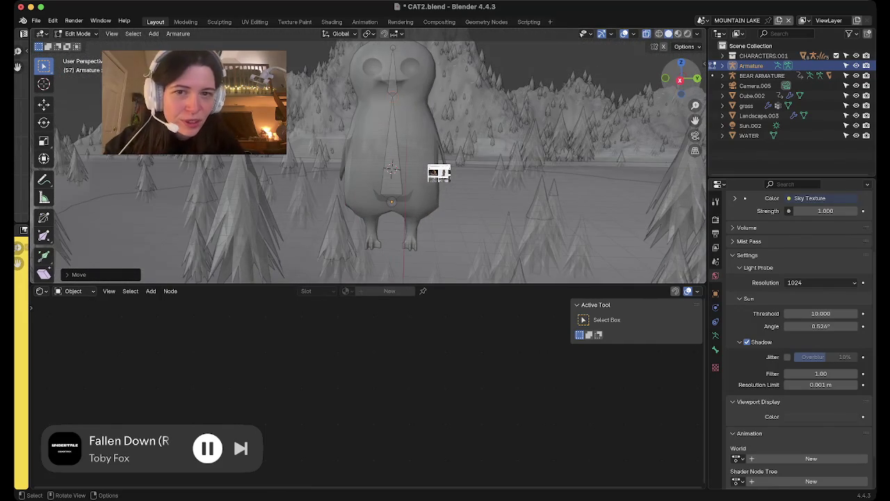
key(KP_3)
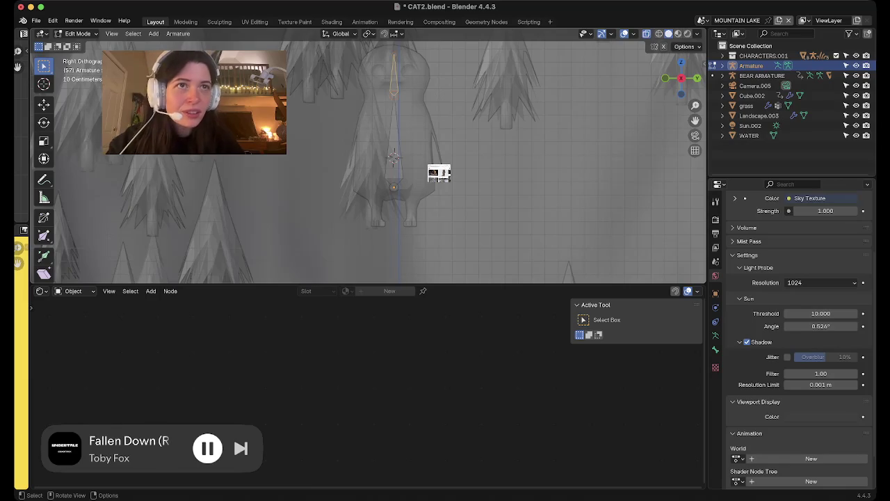
key(a)
key(bracketright)
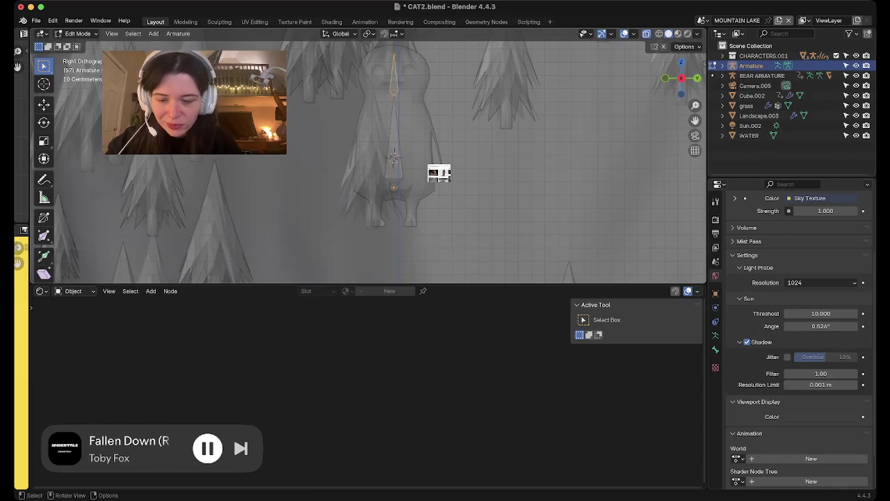
- Angle the copied bone like a wing and move it to shoulder height
key(g)
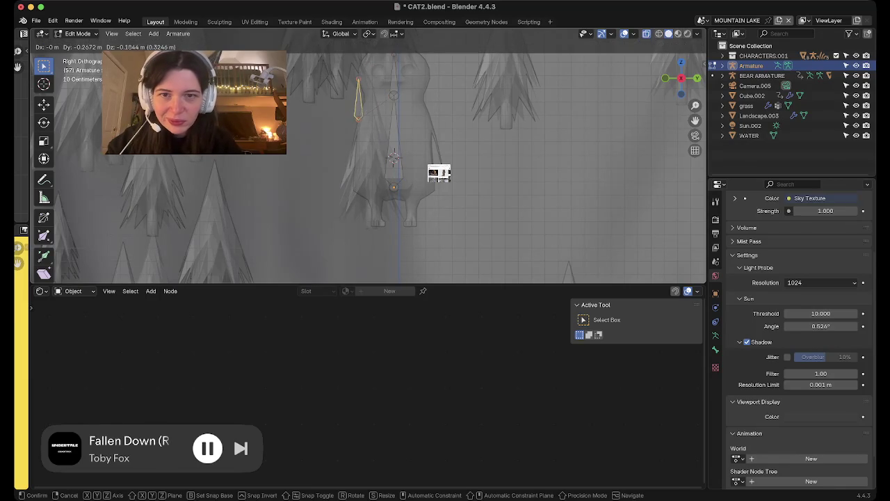
key(Return)
key(r)
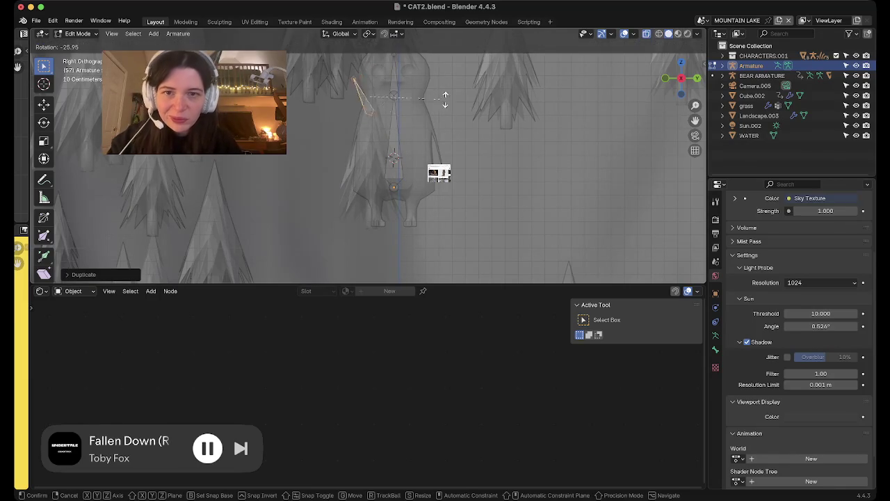
key(Return)
key(g)
key(Return)
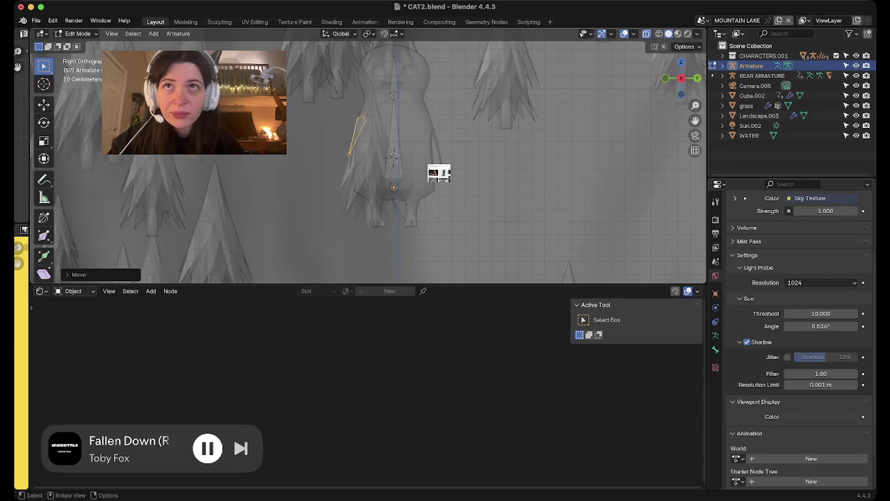
key(alt+a)
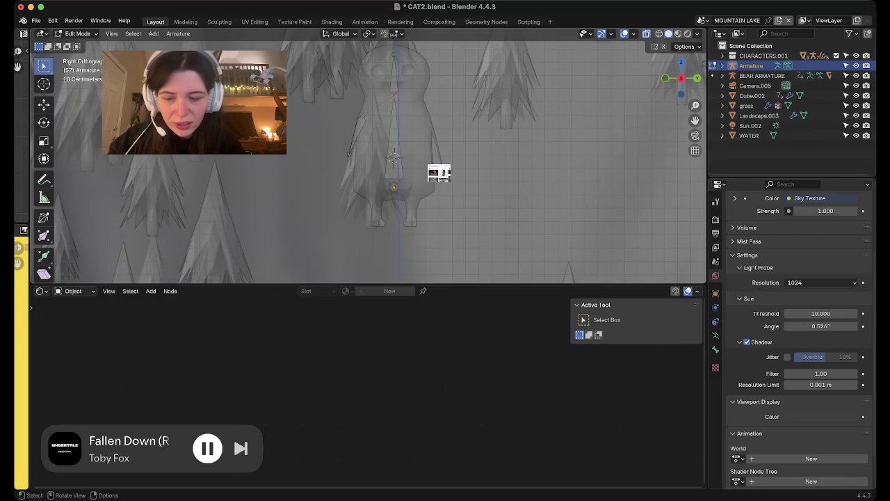
key(g)
key(Return)
key(ctrl+z)
- Duplicate the wing bone, then rotate and place it on the owl's other side
click(356, 135)
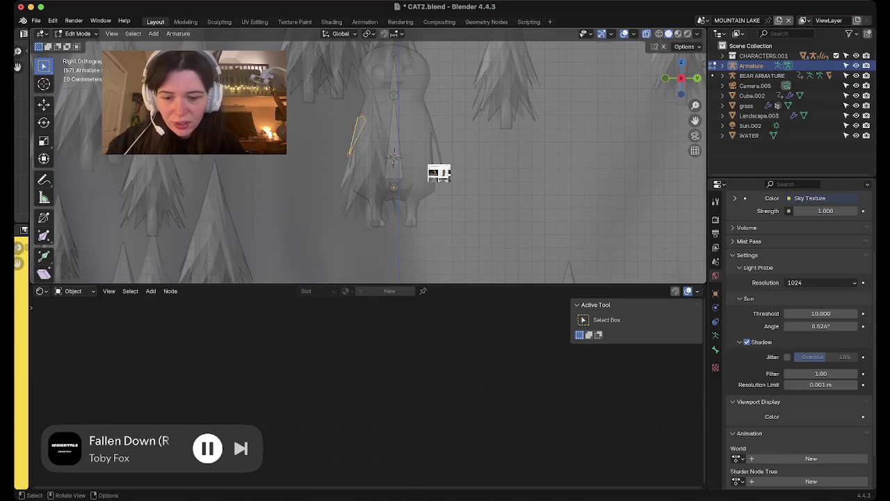
key(shift+d)
key(Return)
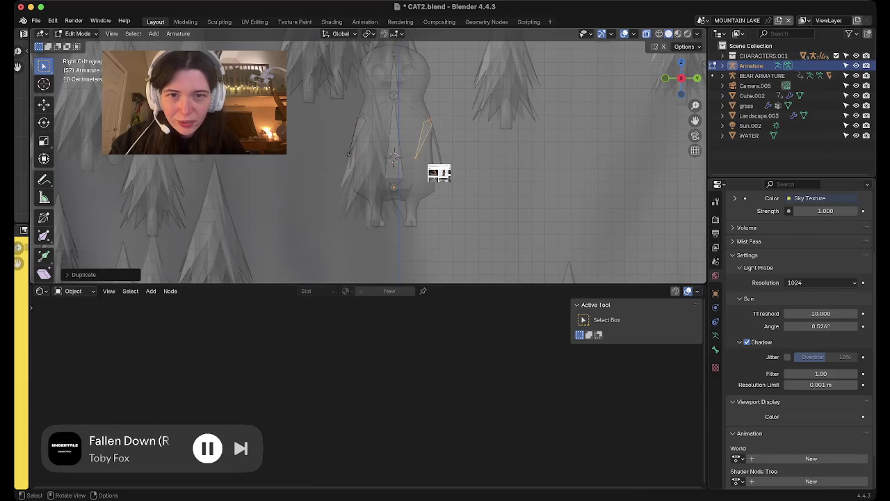
key(ctrl+z)
key(r)
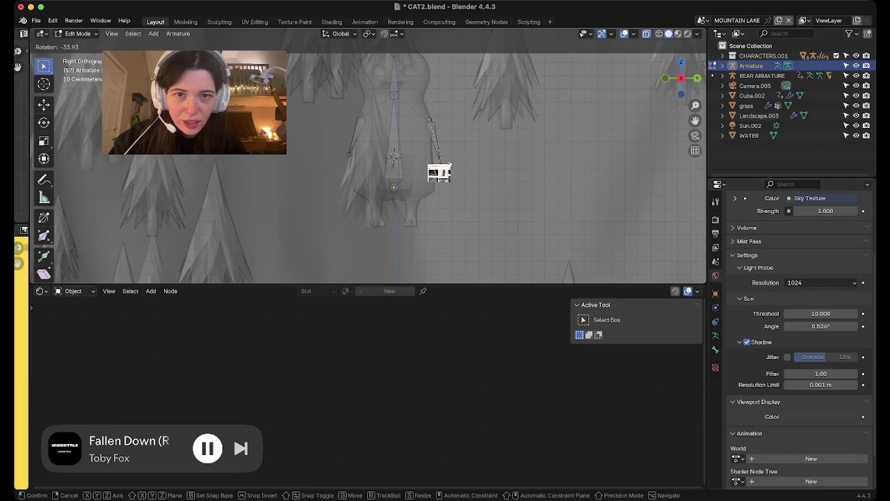
click(449, 164)
key(g)
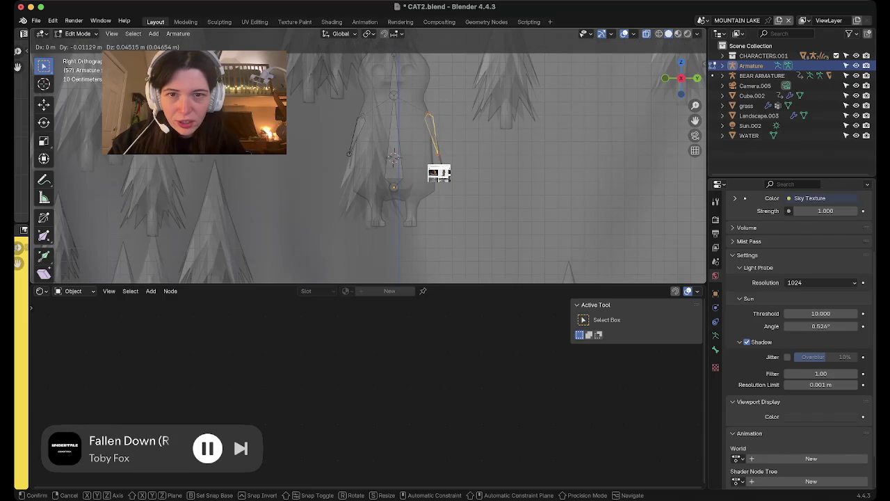
key(Return)
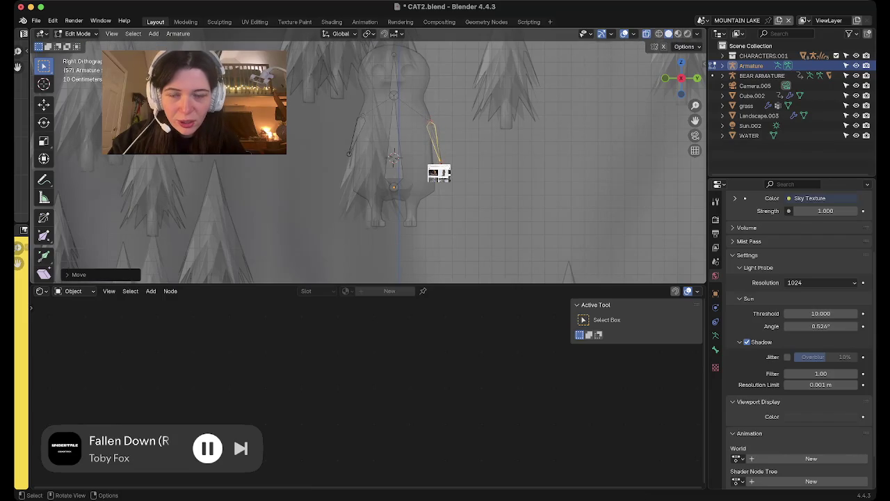
- Fine-tune both wing bones' positions and check them in perspective
click(355, 136)
key(g)
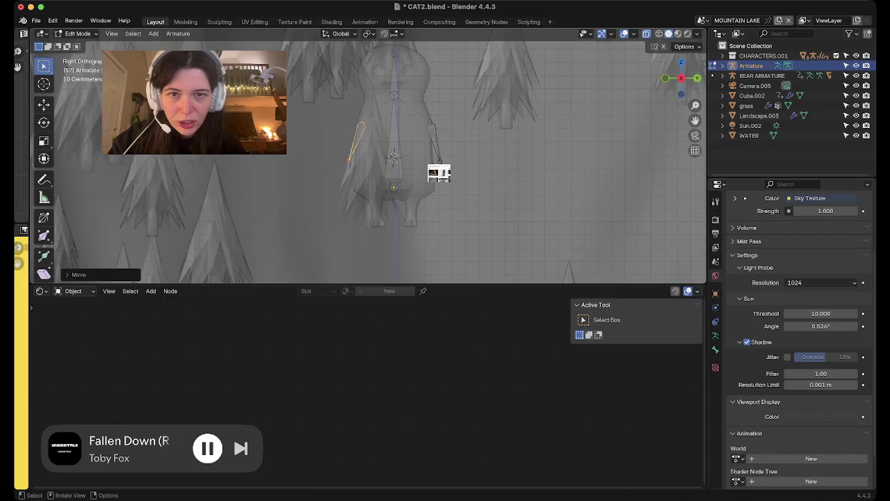
key(Return)
click(434, 142)
key(g)
key(Return)
key(g)
key(Return)
mouse_move(393, 160)
middle_down()
mouse_move(396, 166)
mouse_move(392, 160)
middle_up()
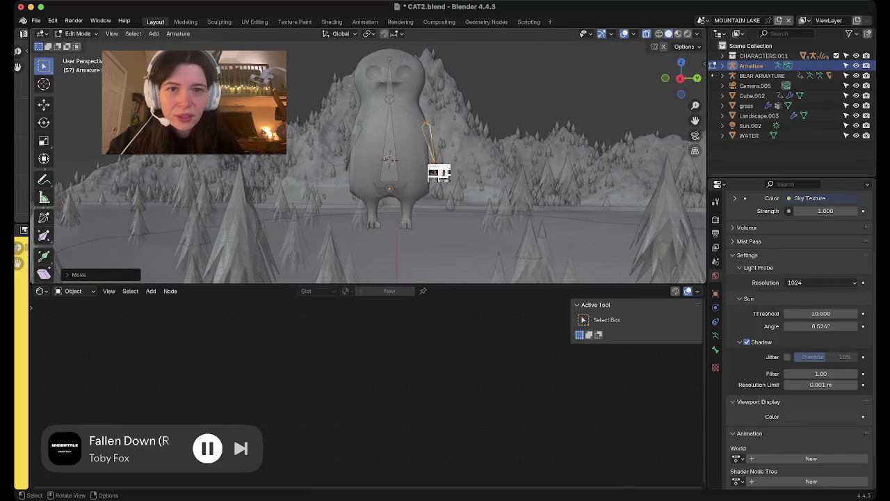
- Return to the side orthographic view, zoom to the owl's body and select its central bone
click(680, 78)
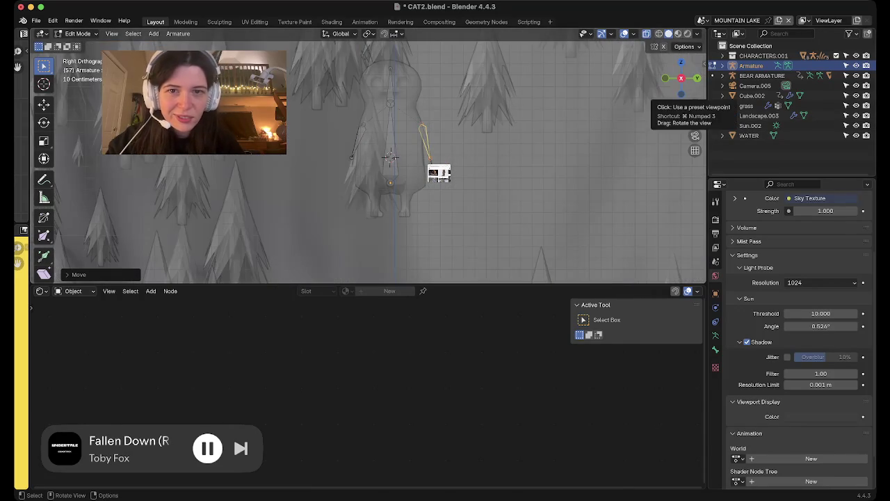
drag(694, 105, 695, 83)
mouse_move(417, 160)
shift+middle_down()
mouse_move(350, 184)
mouse_move(312, 162)
shift+middle_up()
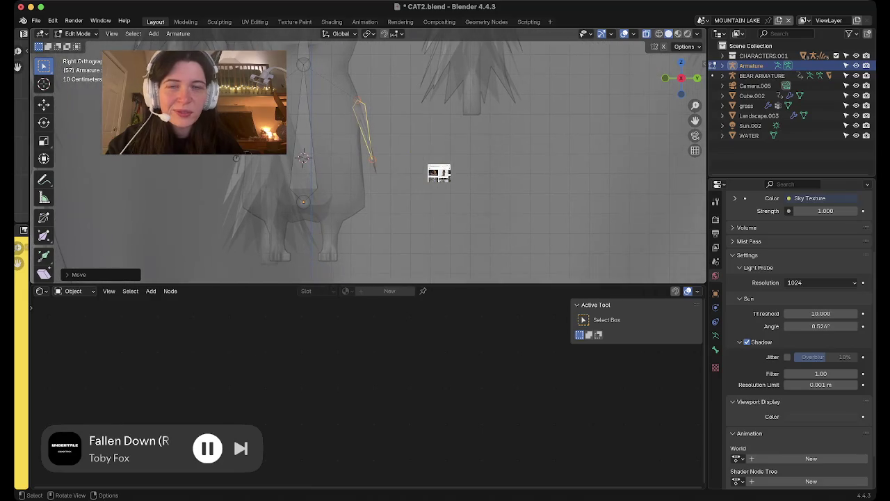
click(303, 157)
scroll(313, 157, down, 2)
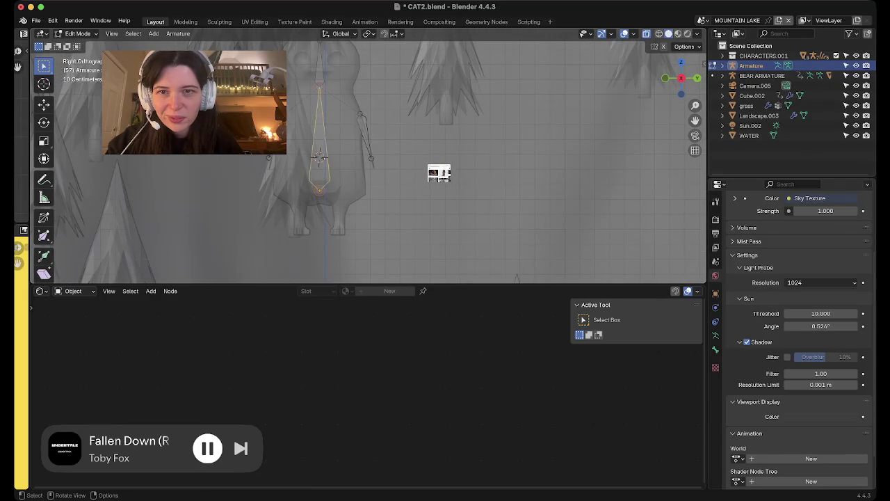
key(KP_0)
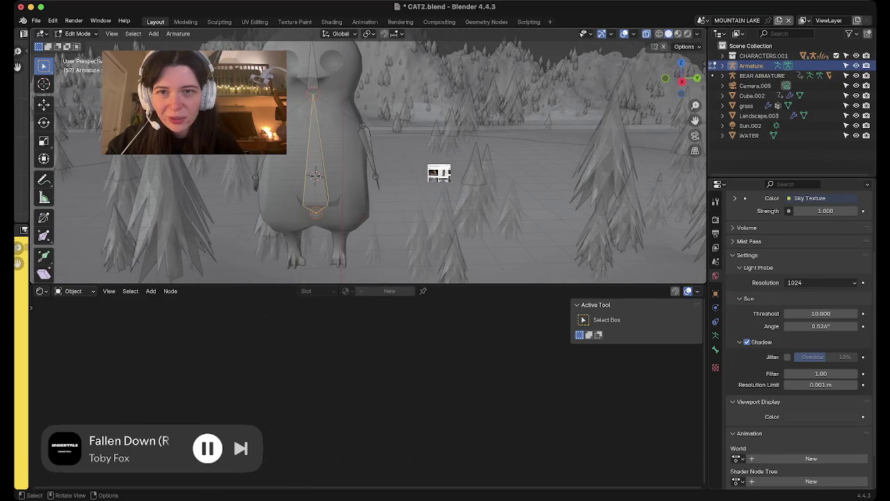
key(KP_0)
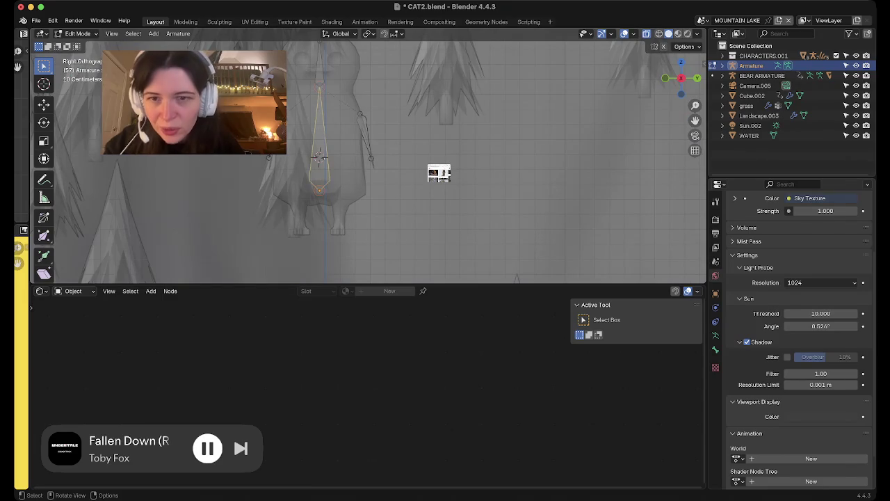
key(alt+a)
- Extrude a leg bone below the body and clear its parent
key(e)
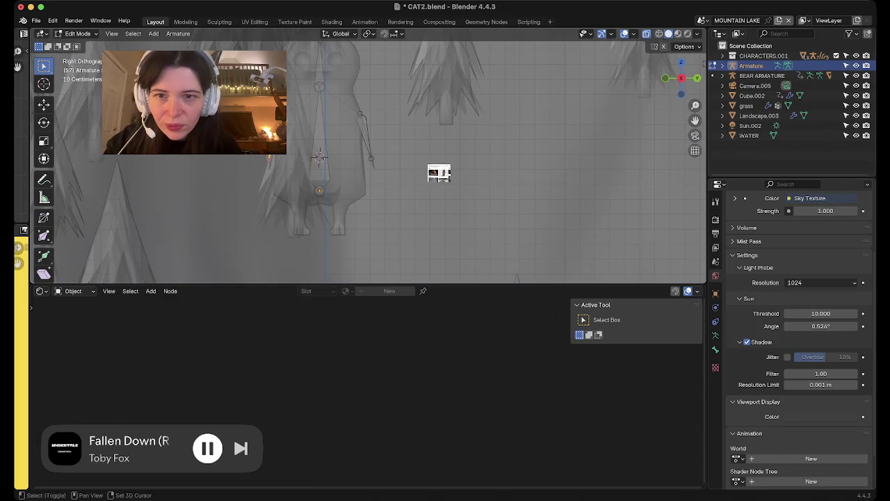
key(Return)
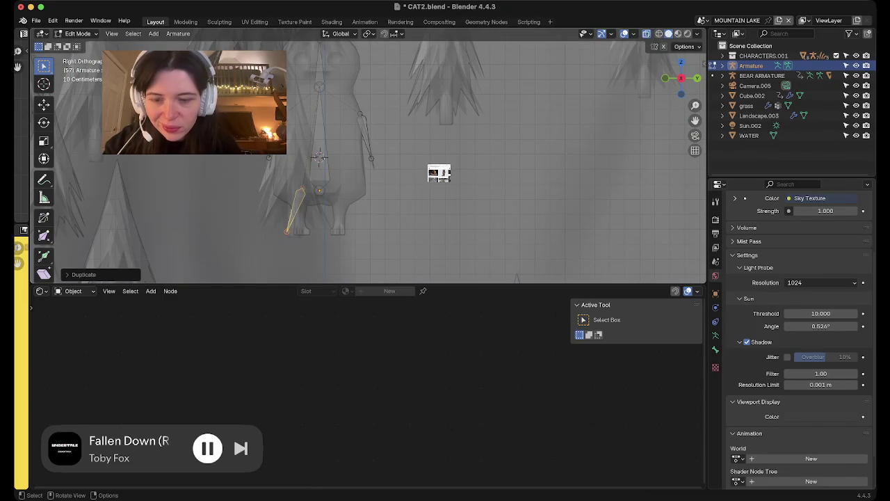
key(alt+a)
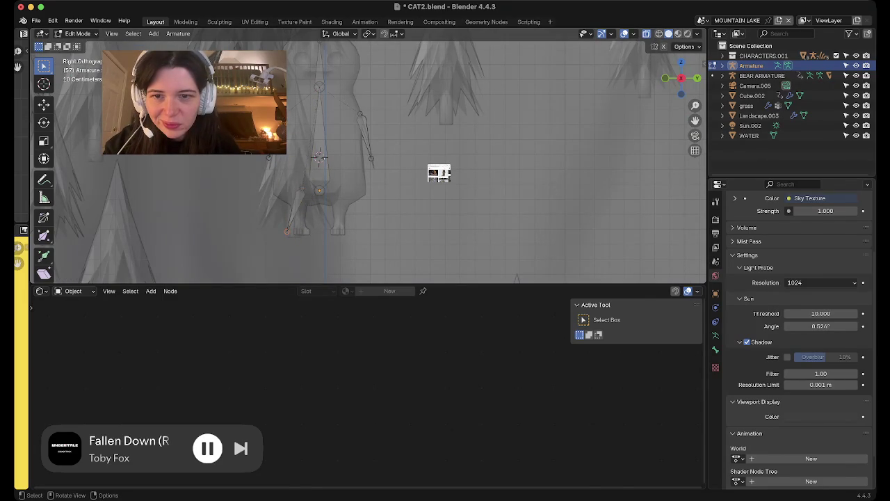
key(ctrl+z)
key(ctrl+z)
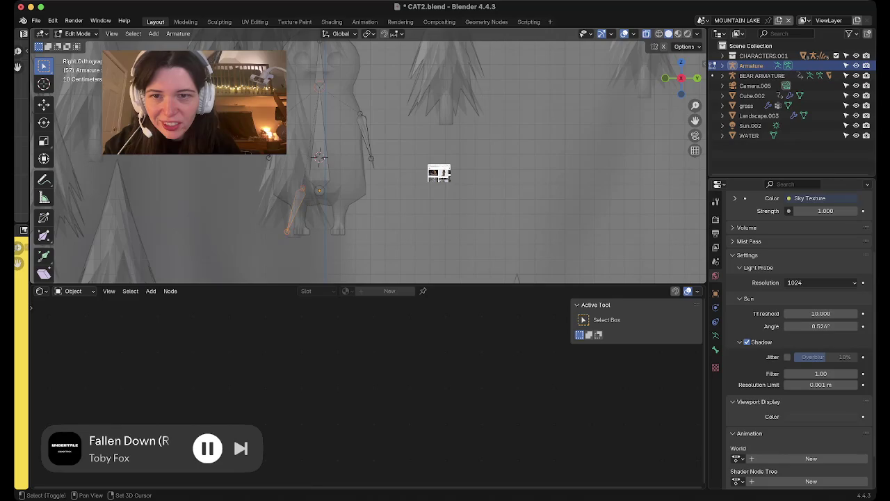
key(ctrl+z)
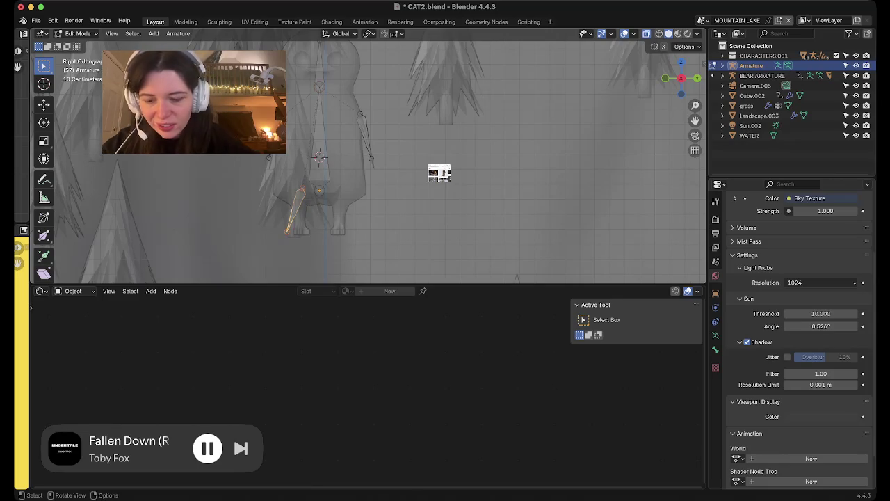
key(alt+p)
key(Return)
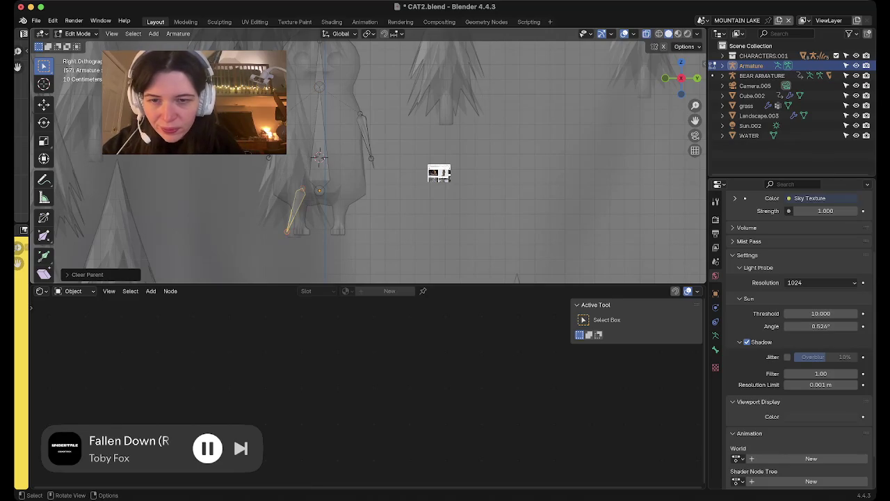
- Rotate the leg bone upright under the body and duplicate it for the second leg
key(r)
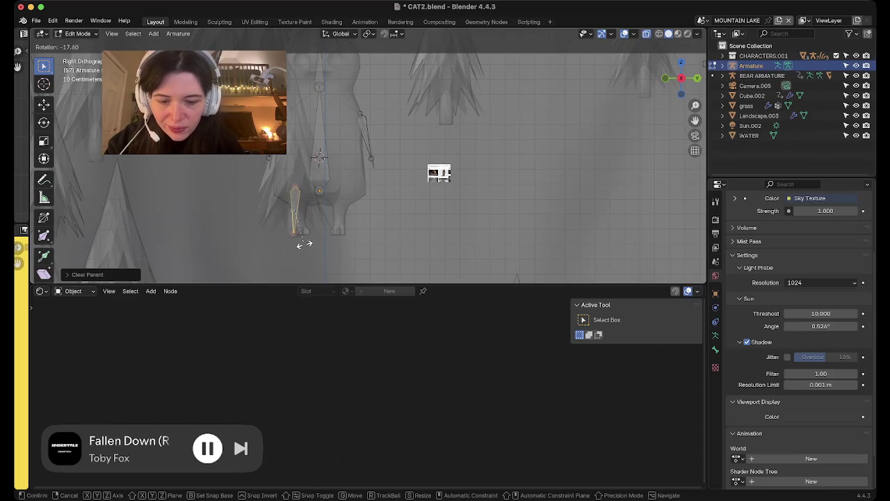
click(306, 243)
key(g)
key(Return)
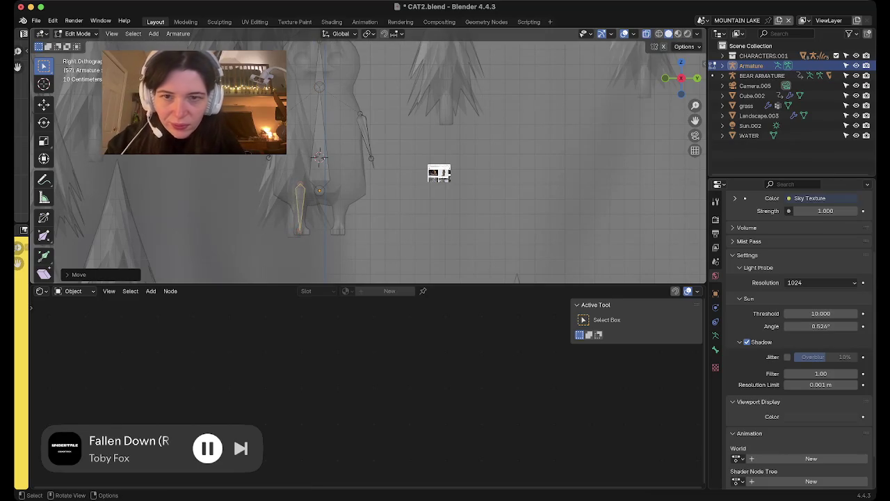
key(shift+d)
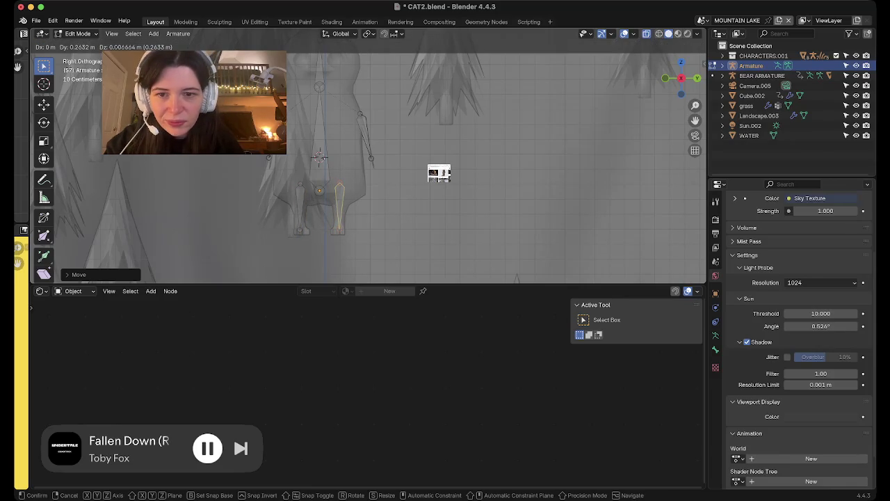
key(Return)
- Slide the leg bone sideways along X into the leg and check the legs in perspective
middle_drag(439, 173, 487, 160)
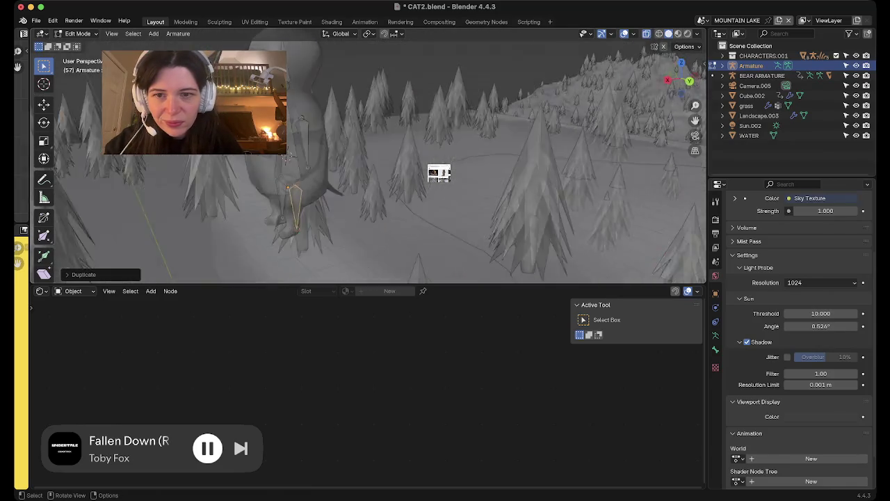
middle_drag(439, 174, 438, 179)
key(g)
key(x)
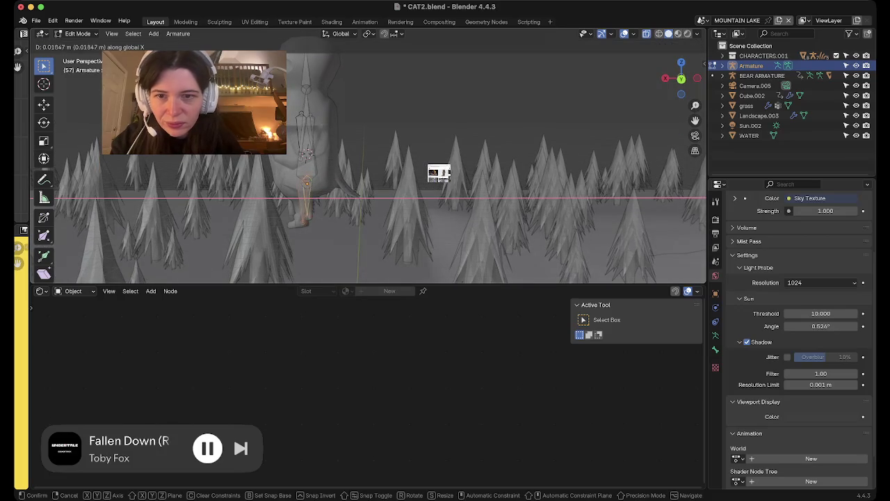
key(Return)
middle_drag(439, 173, 438, 173)
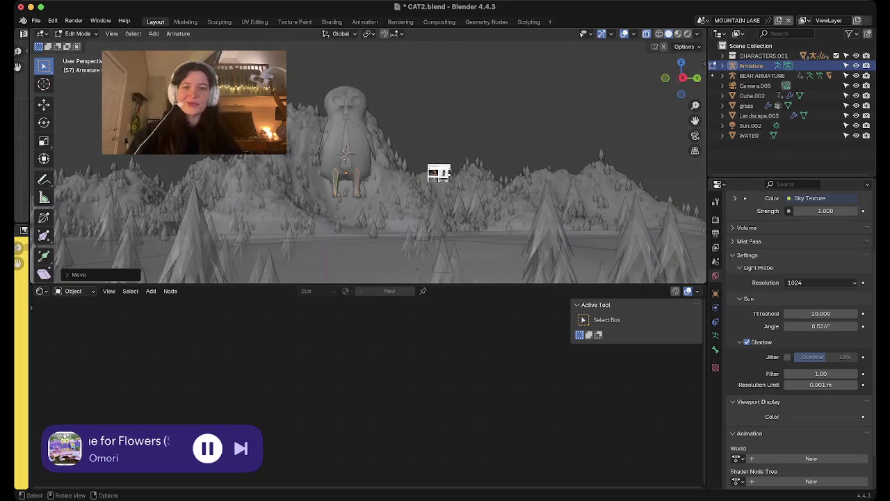
- Rename the owl's two leg bones to 'leg' and 'leg r'
click(356, 182)
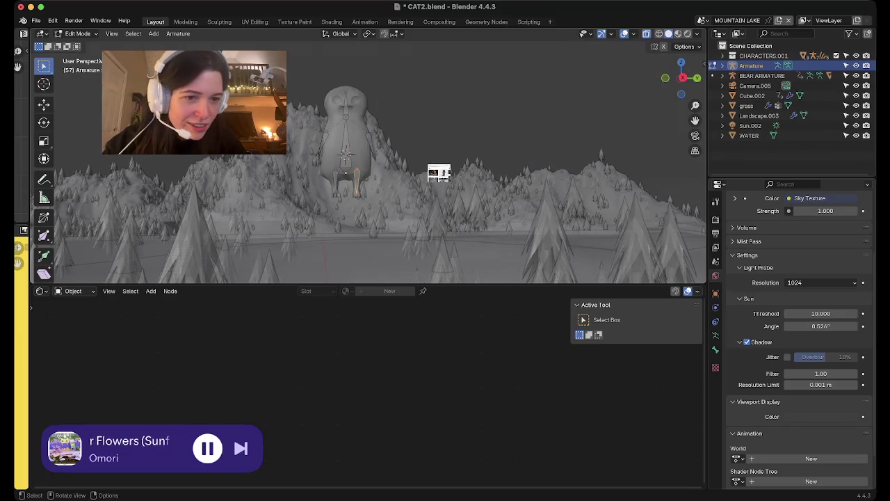
click(716, 349)
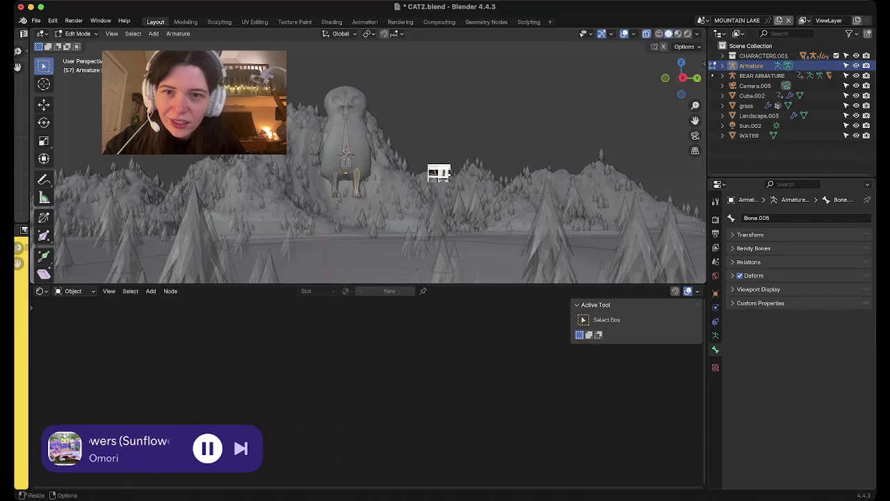
click(754, 218)
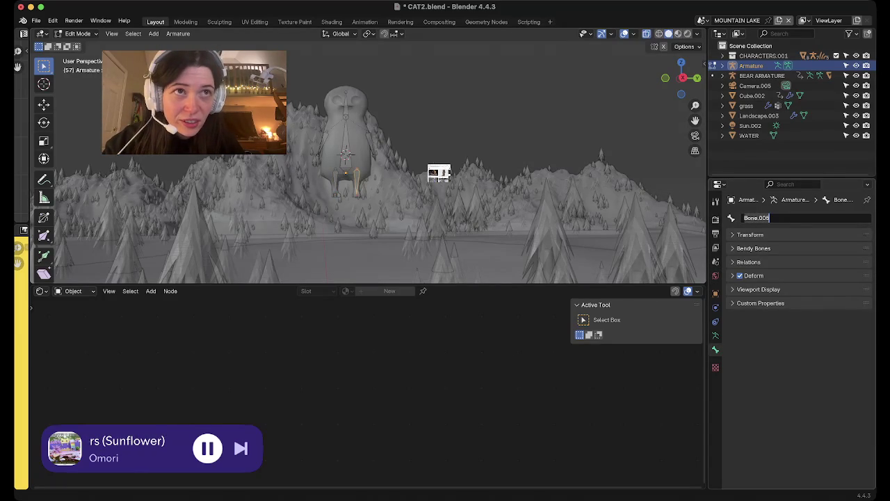
text(leg)
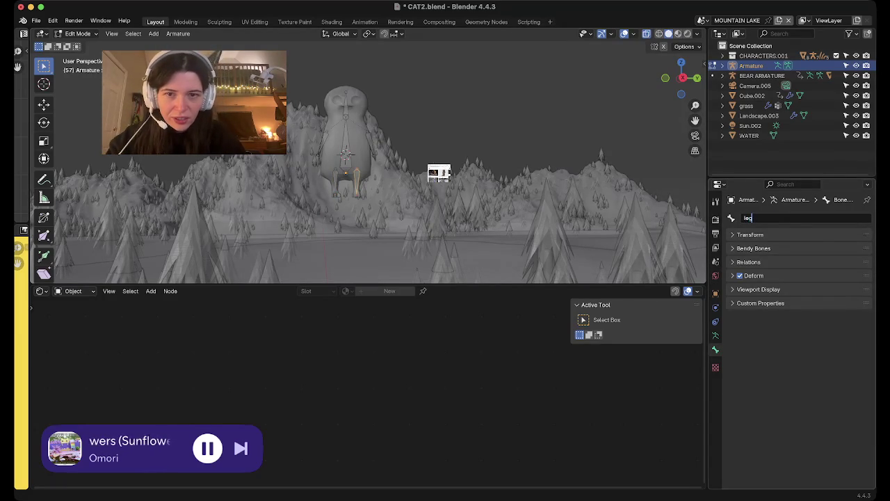
key(Return)
click(346, 154)
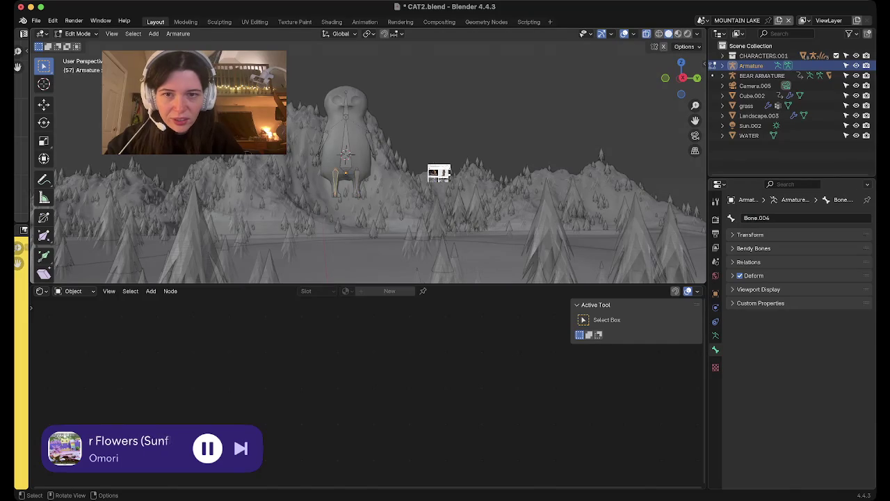
click(757, 217)
text(leg r)
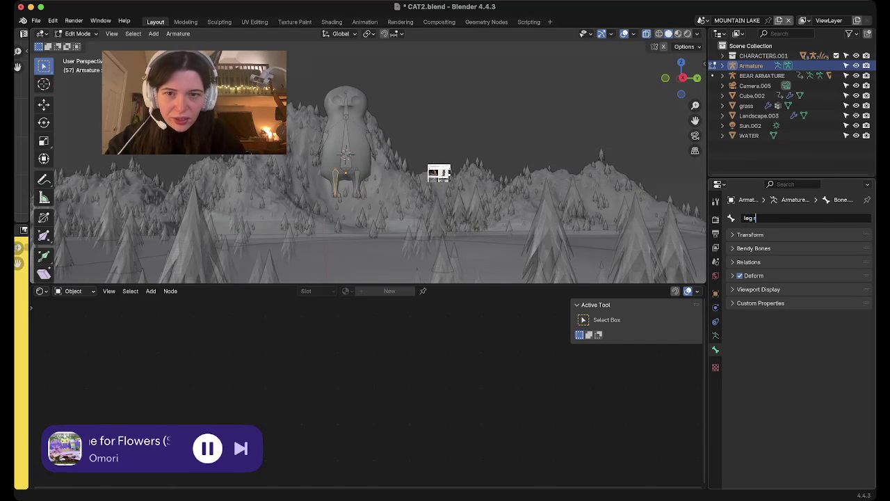
key(Return)
- Rename the two arm bones to 'arm l' and 'arm r'
click(369, 144)
click(757, 217)
text(arm)
key(Return)
click(321, 144)
click(757, 218)
text(arm r)
key(Return)
- Rename the head and body bones to 'head' and 'body', then return to Object Mode
click(346, 104)
click(756, 217)
text(hea)
text(d)
key(Return)
click(346, 154)
click(751, 218)
key(Return)
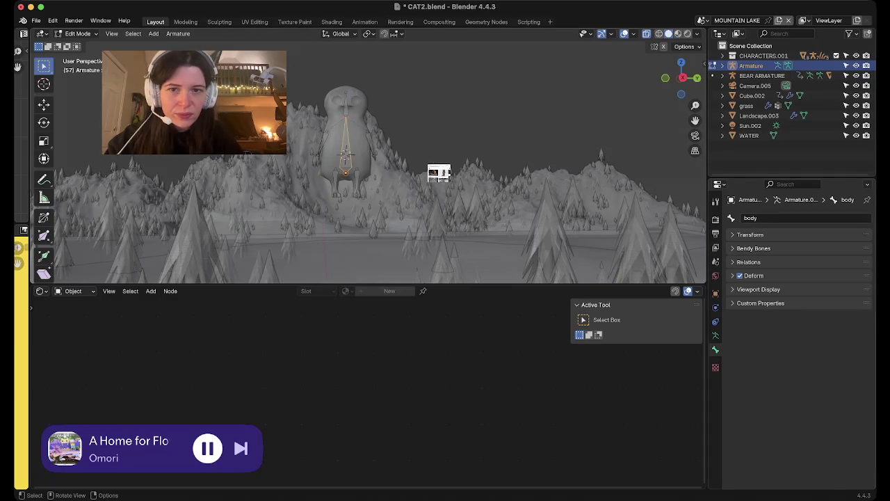
key(Tab)
- Select the owl mesh, view it from the right in solid shading, and show its Subdivision modifier
middle_drag(348, 174, 334, 160)
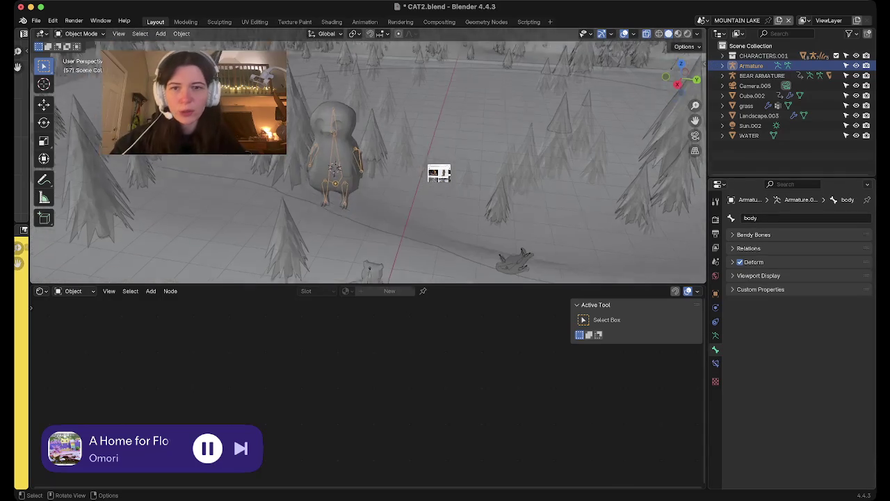
click(333, 139)
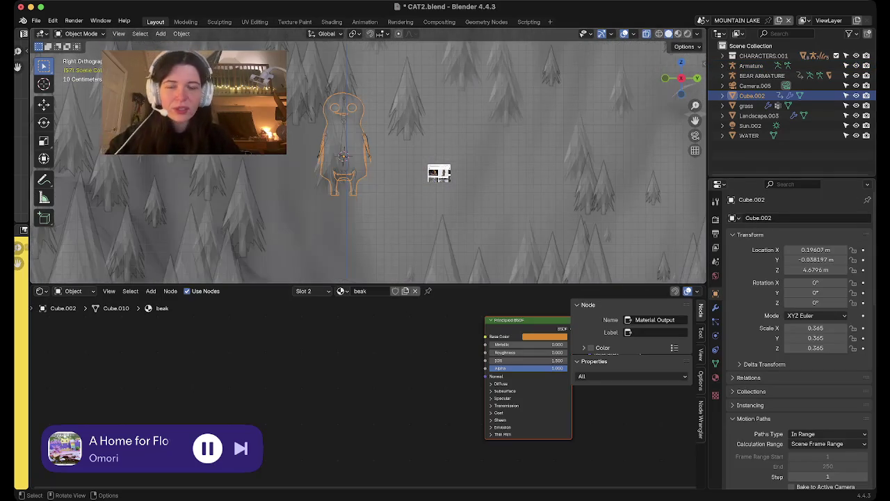
scroll(368, 160, up, 5)
key(KP_3)
shift+middle_drag(439, 174, 439, 226)
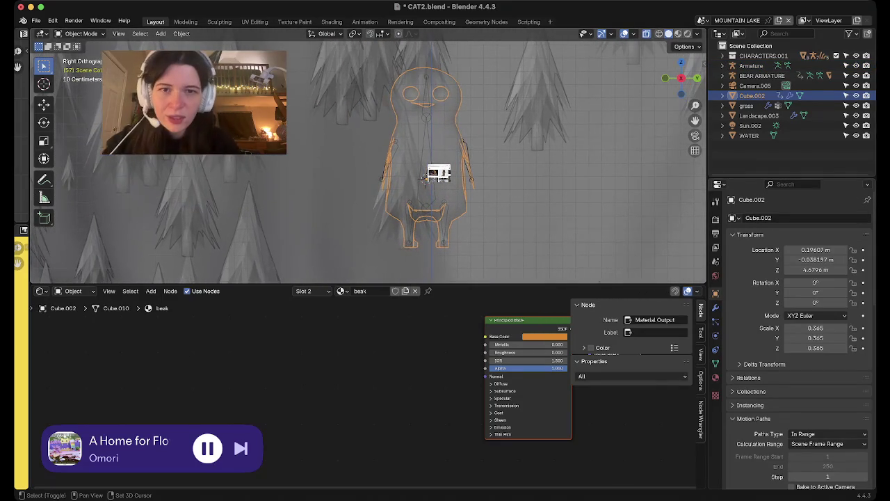
key(alt+z)
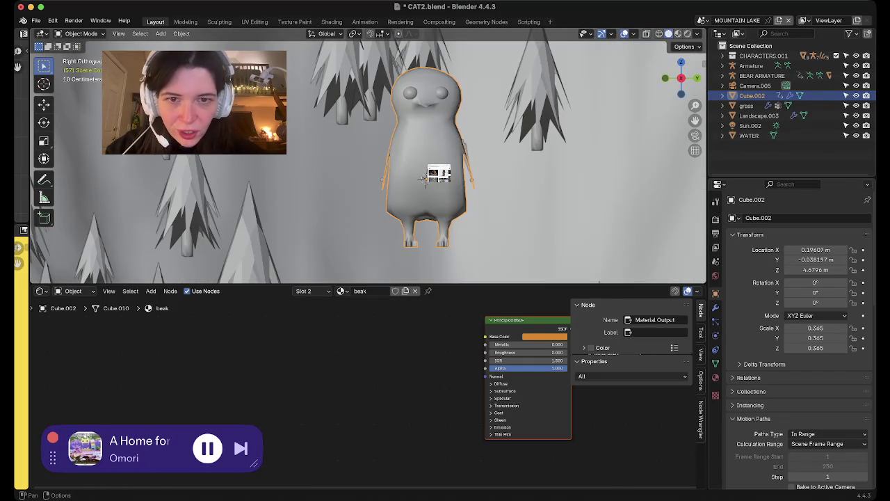
key(Tab)
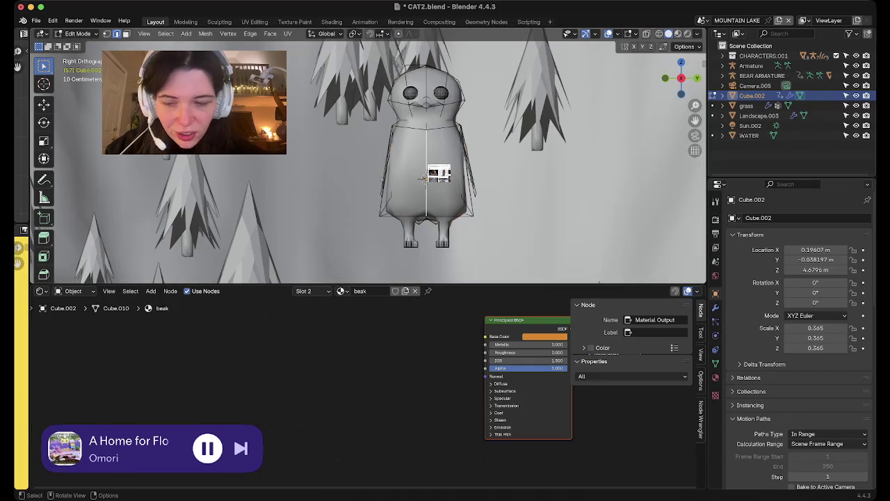
key(Tab)
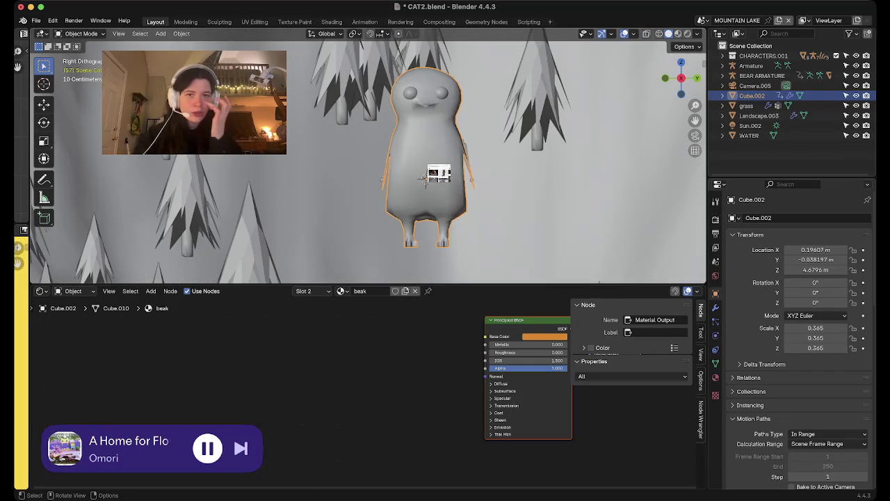
click(715, 307)
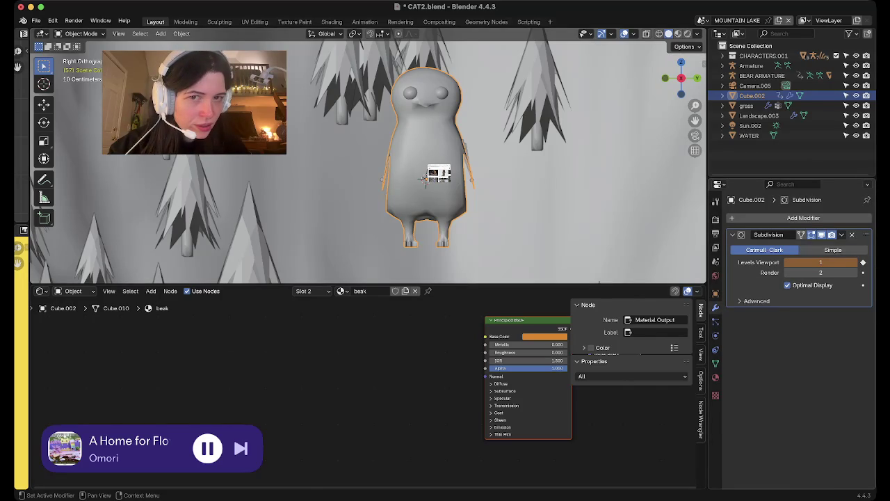
- Delete the stray subdivision keyframe and reset Levels Viewport to 1 at frame 1
key(space)
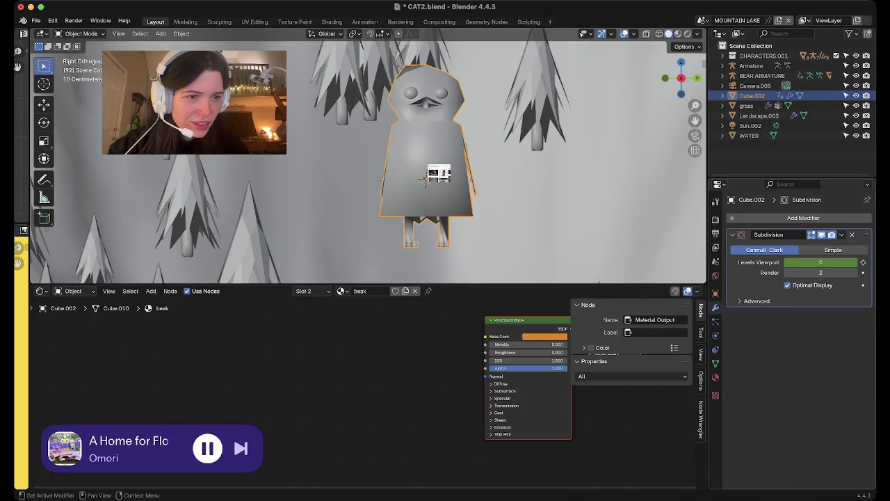
key(shift+F12)
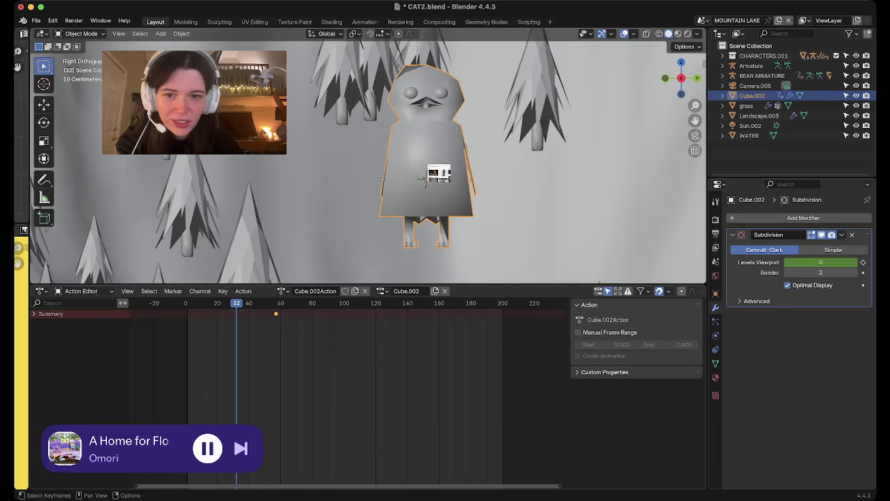
key(x)
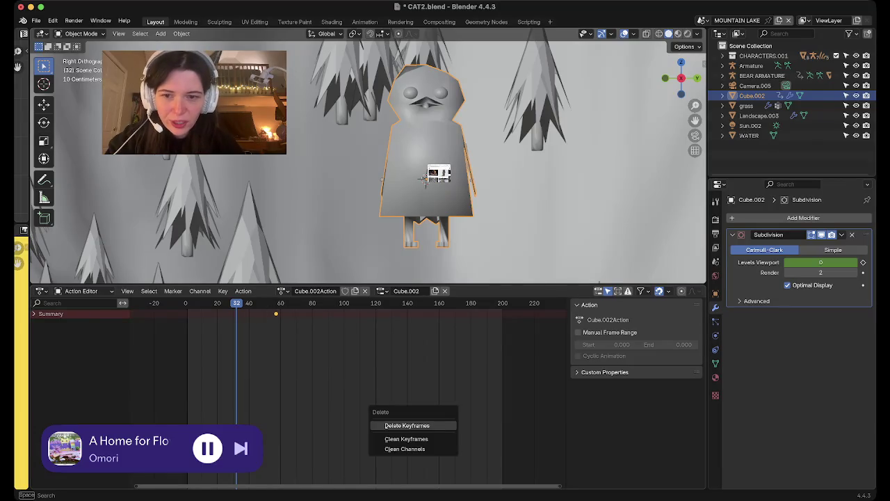
key(Return)
key(shift+Left)
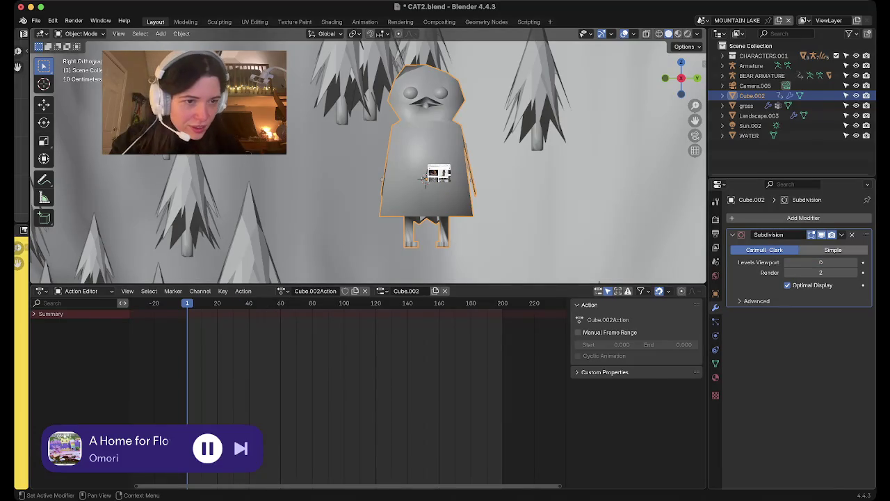
click(854, 263)
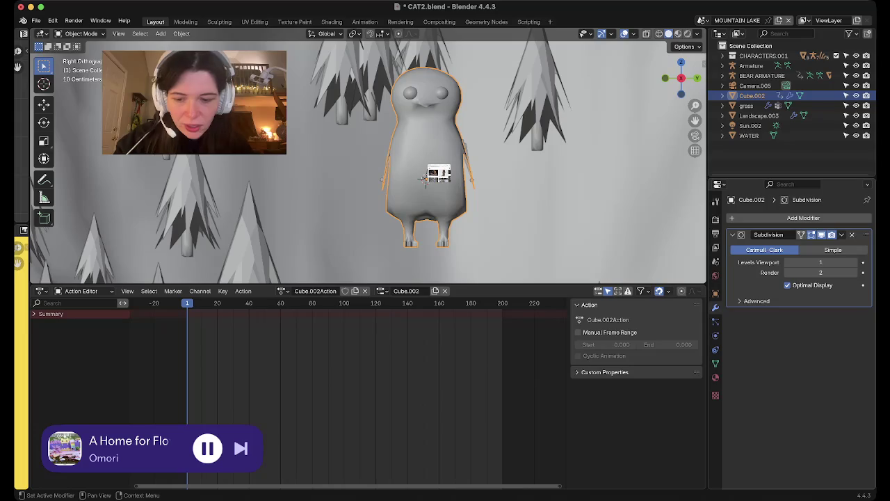
- Apply the Subdivision modifier and inspect the resulting owl mesh in Edit Mode
key(ctrl+a)
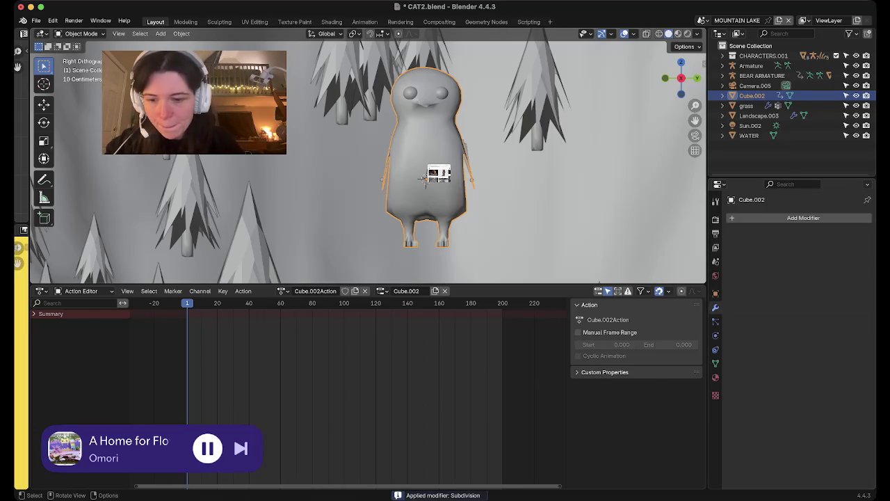
key(Tab)
mouse_move(424, 179)
middle_down()
mouse_move(448, 182)
mouse_move(418, 176)
mouse_move(438, 173)
middle_up()
key(ctrl+r)
key(a)
key(Tab)
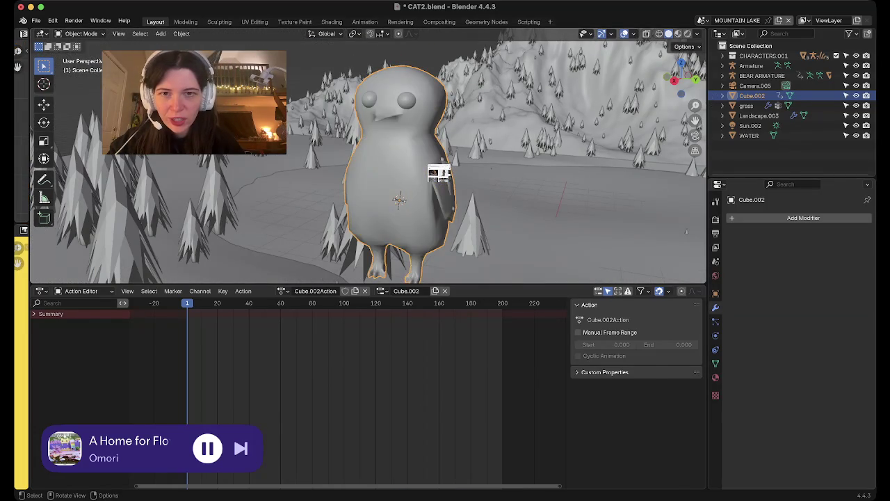
- Shade the owl smooth and apply all of its transforms
right_click(351, 163)
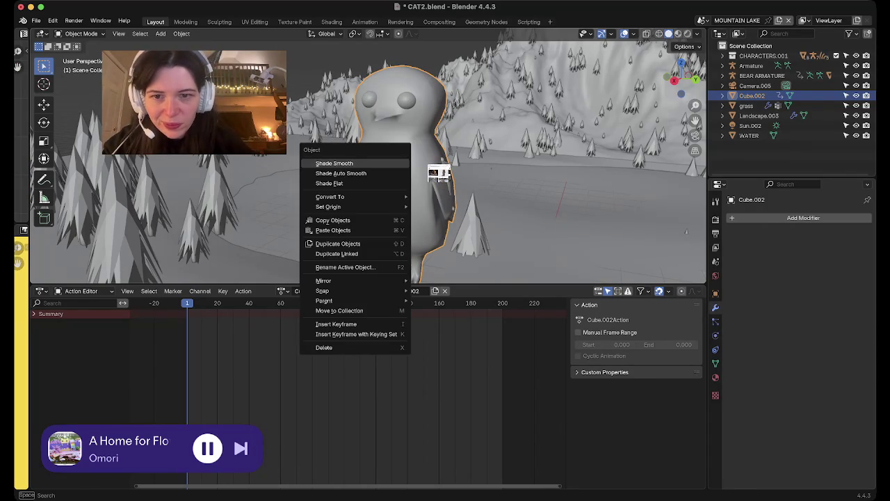
click(333, 163)
right_click(375, 228)
key(ctrl+a)
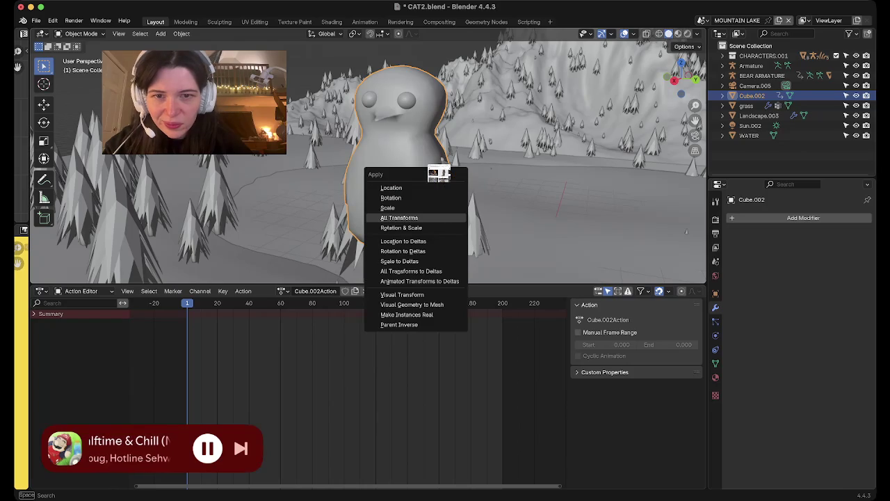
click(397, 208)
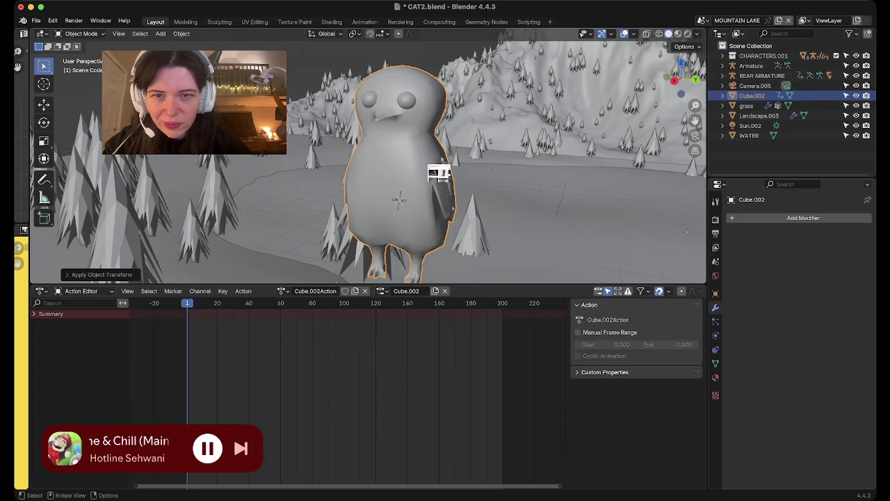
key(KP_1)
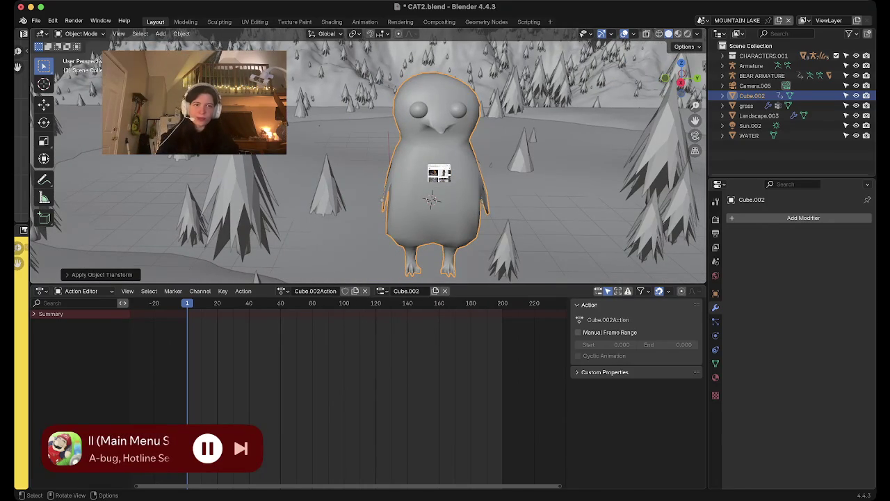
click(681, 82)
- Create a 'head' vertex group and assign the owl's head vertices to it
key(Tab)
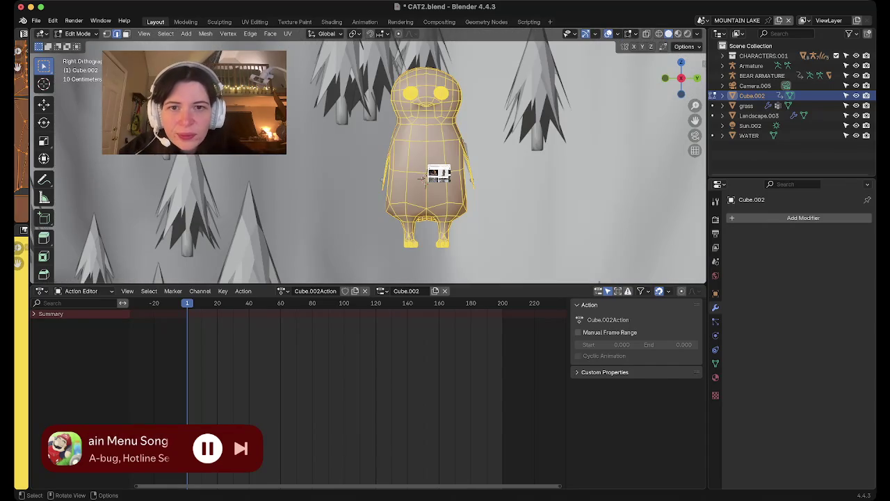
key(alt+z)
mouse_move(425, 180)
shift+middle_down()
mouse_move(409, 196)
mouse_move(395, 190)
shift+middle_up()
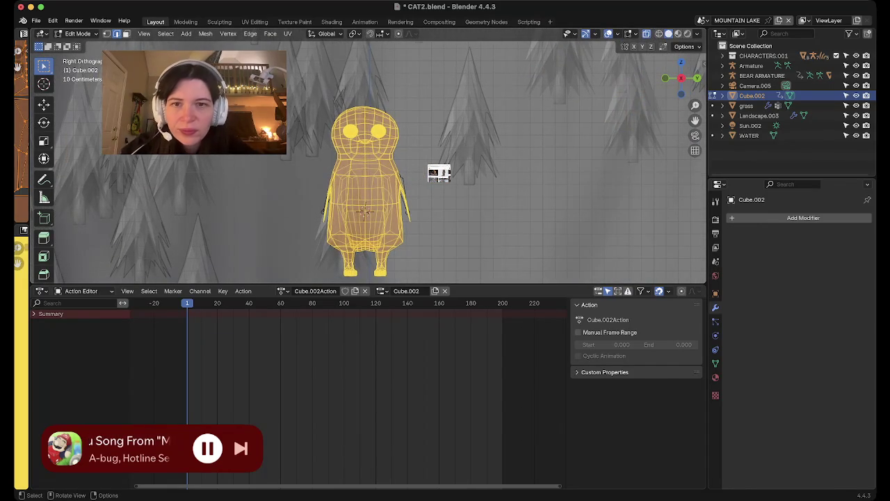
key(3)
scroll(439, 173, up, 2)
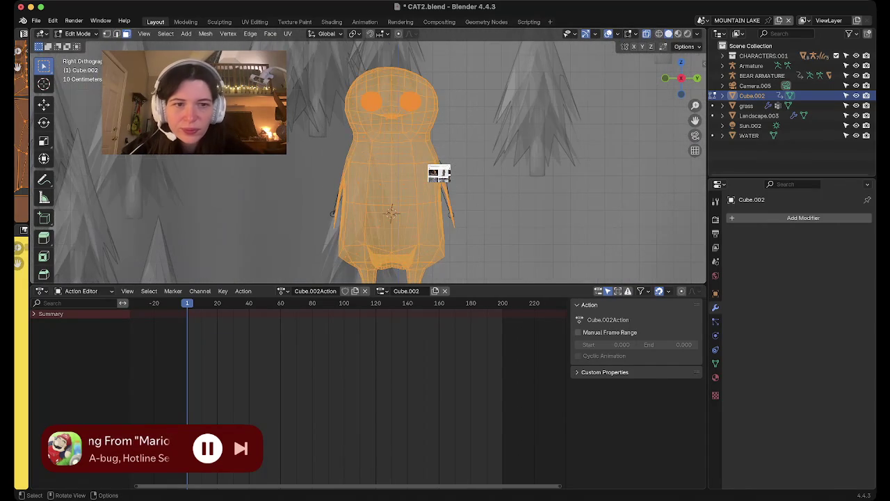
click(715, 363)
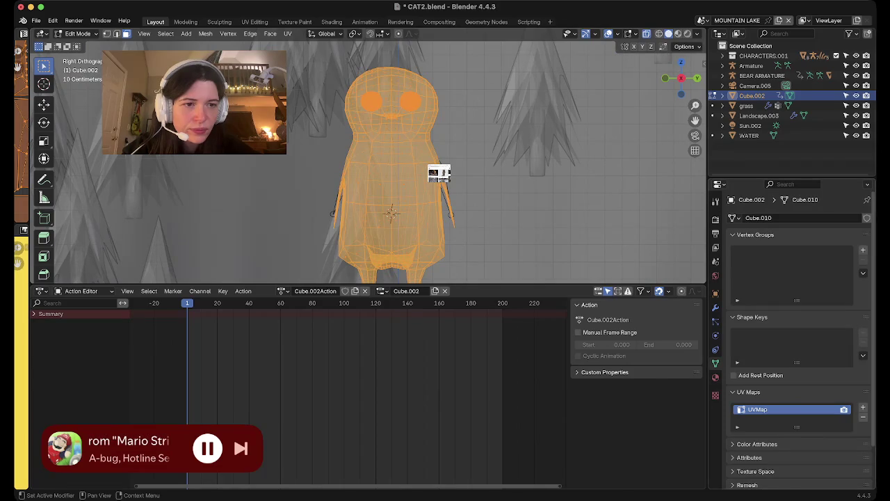
double_click(755, 251)
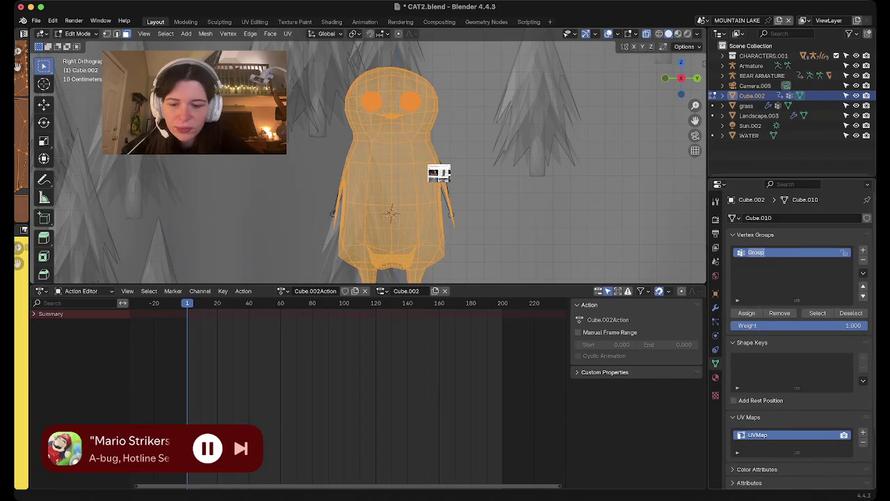
text(head)
key(Return)
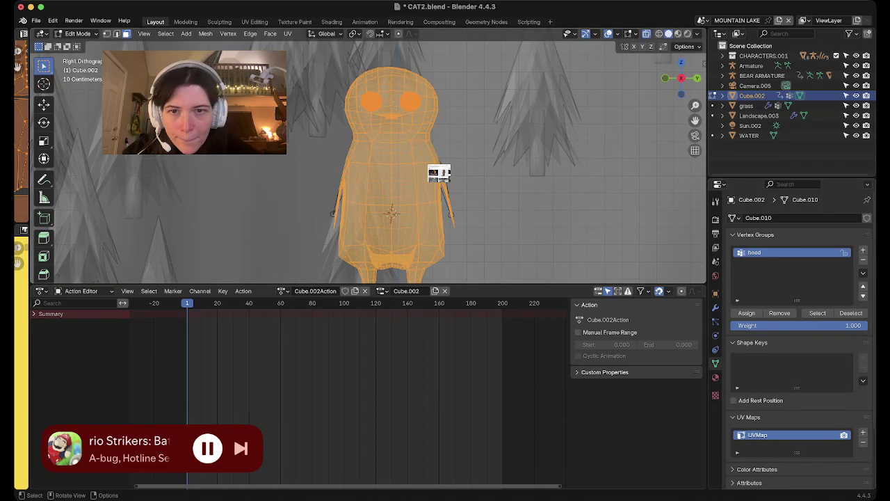
key(alt+a)
key(l)
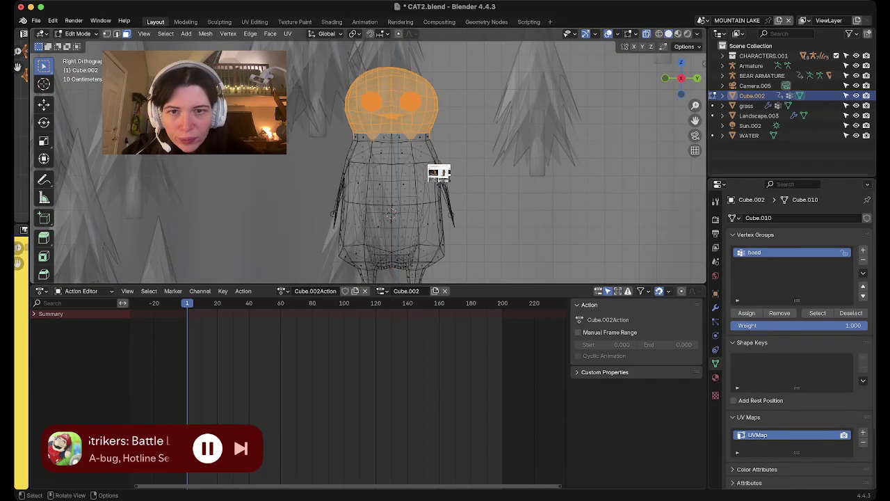
key(b)
drag(333, 55, 452, 142)
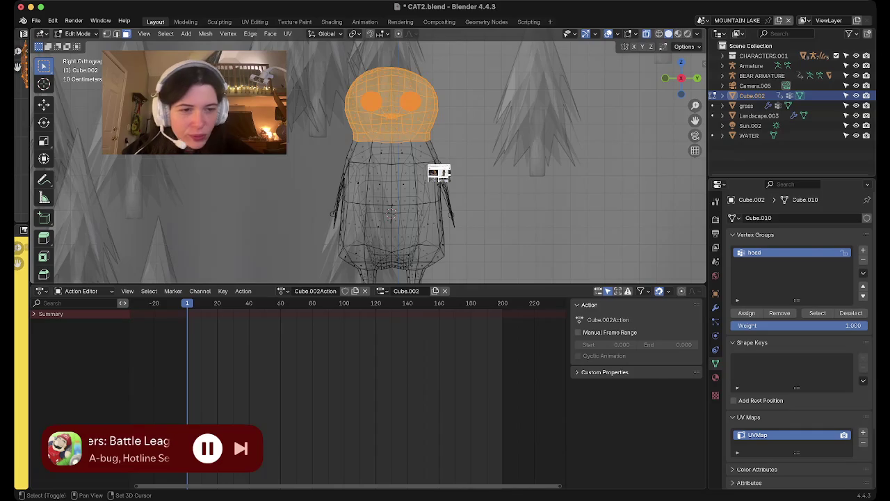
click(746, 313)
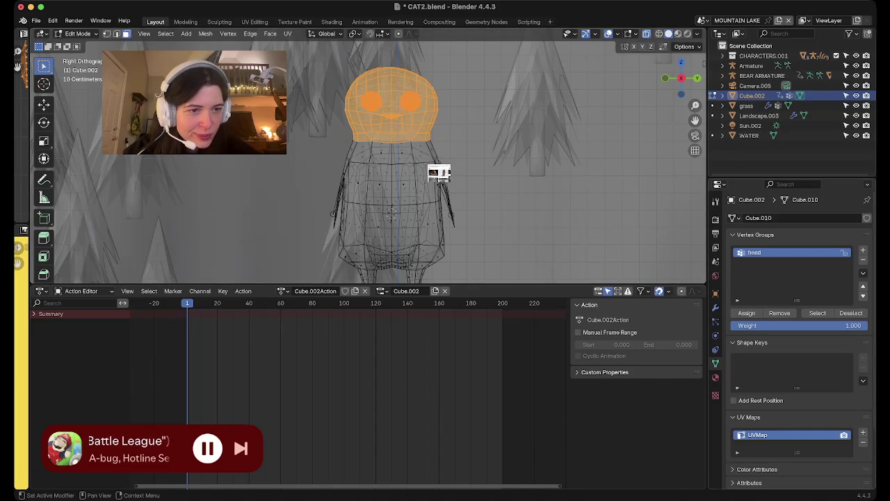
- Add a second vertex group named 'body' and return to Object Mode
click(863, 249)
double_click(756, 262)
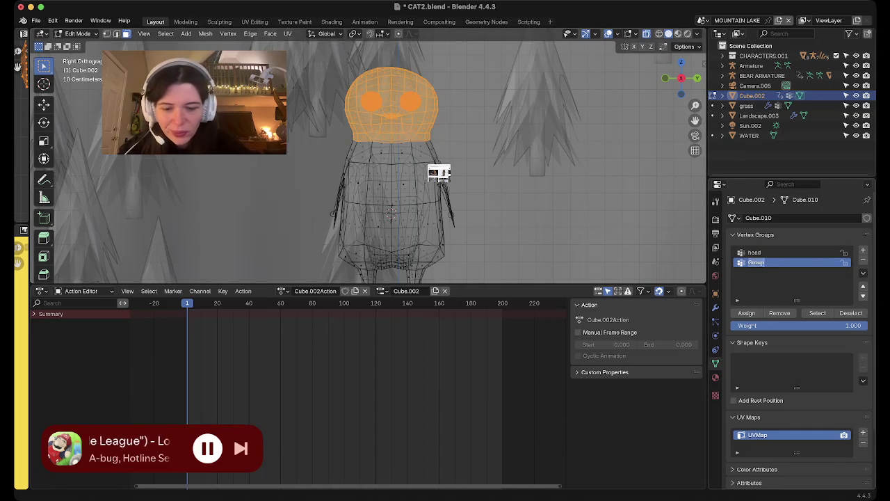
text(body)
key(Return)
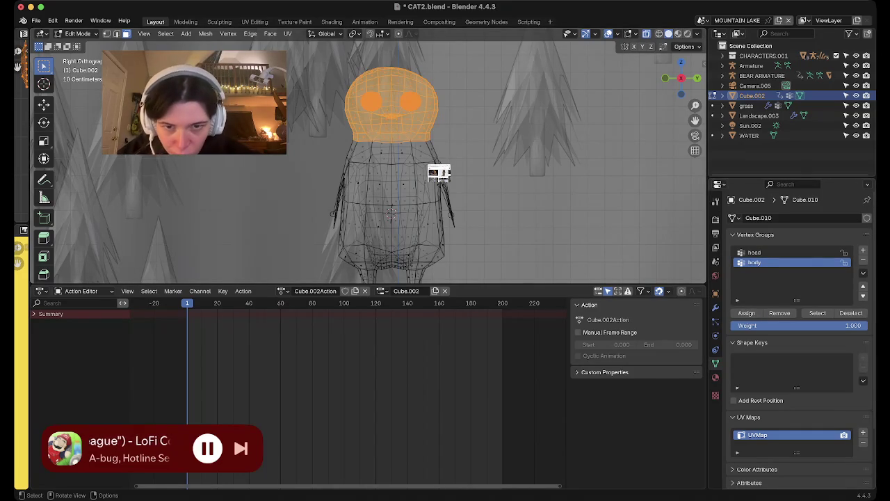
shift+scroll(438, 173, down, 5)
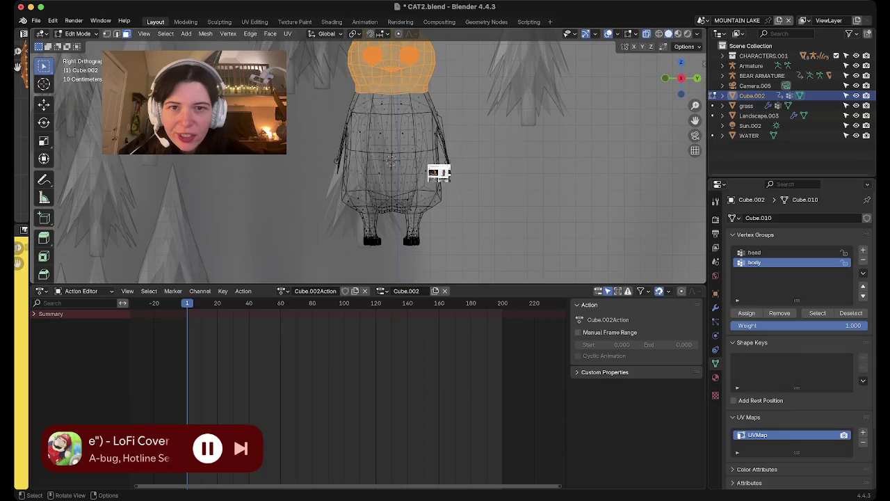
key(Tab)
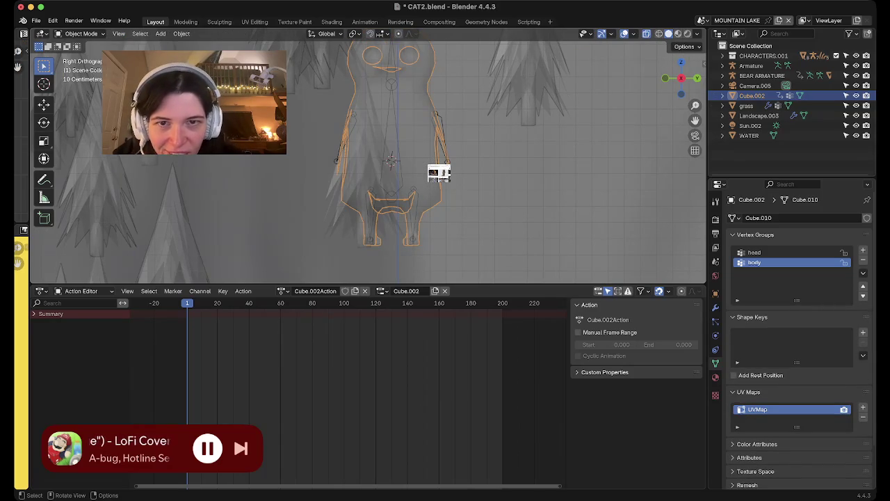
- Subdivide the armature's spine bone into two bones
click(439, 173)
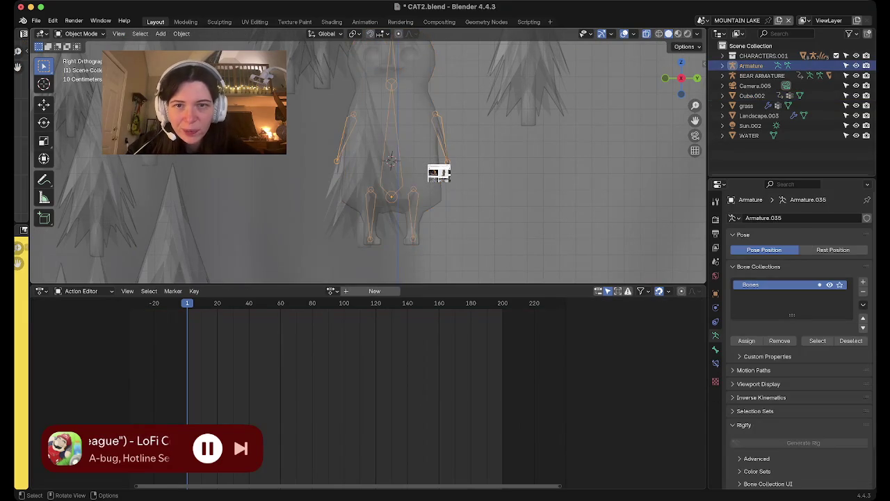
key(Tab)
right_click(327, 141)
click(327, 141)
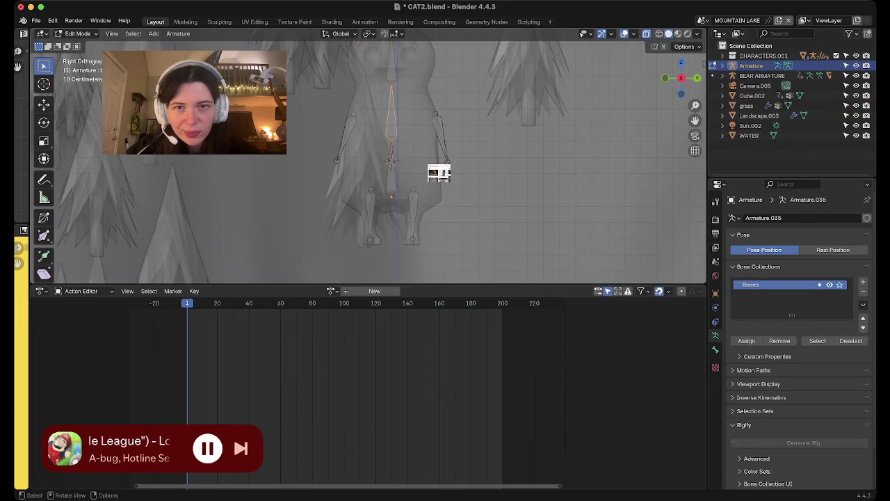
- Rename the two spine bones to 'body top' and 'body bottom'
click(716, 349)
click(758, 218)
key(Right)
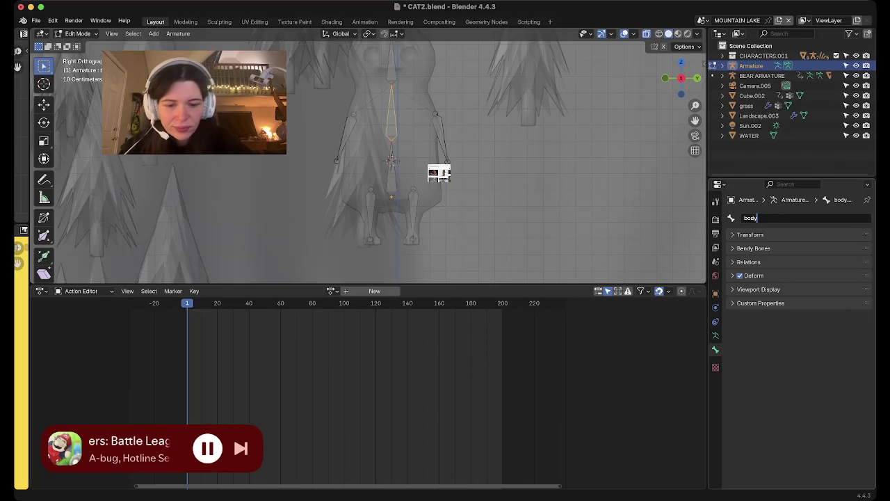
text( top)
key(Return)
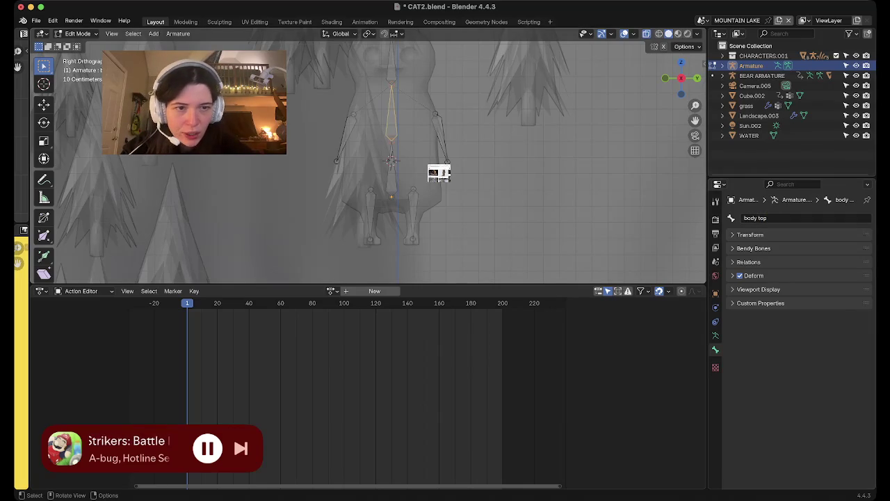
click(390, 173)
click(750, 218)
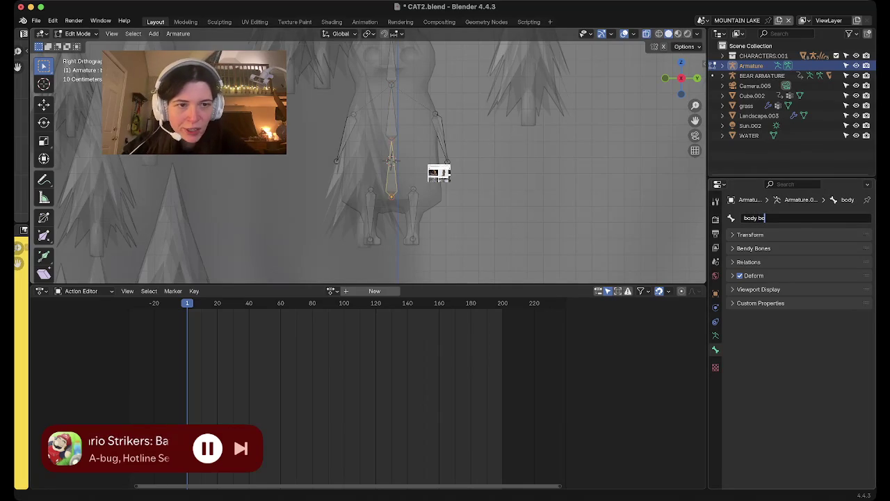
key(Return)
- Leave the armature and enter Edit Mode on the owl mesh Cube.002
click(391, 161)
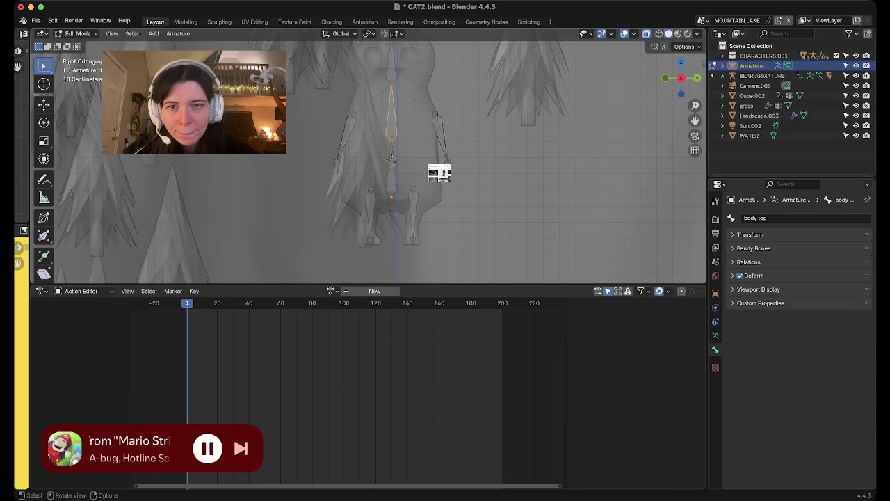
key(Tab)
click(390, 162)
key(Tab)
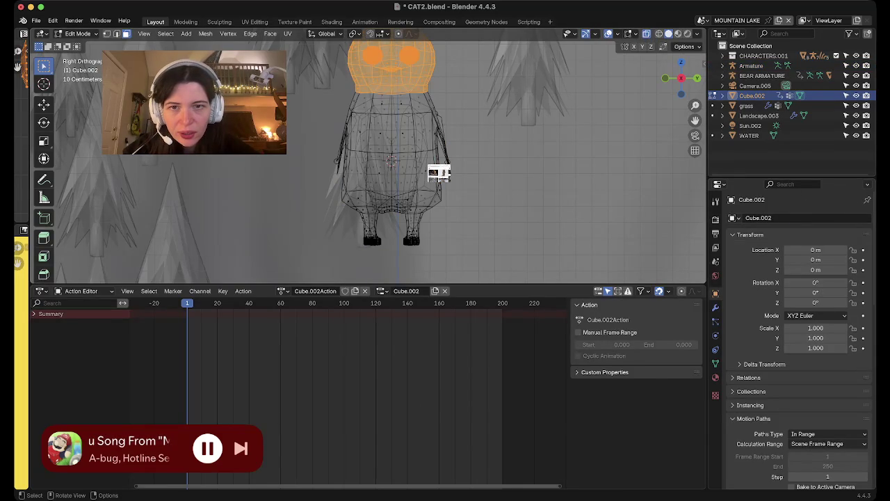
- Select the owl's upper torso vertices, including the thin side sliver
click(439, 172)
mouse_move(439, 173)
middle_down()
mouse_move(448, 167)
mouse_move(439, 173)
middle_up()
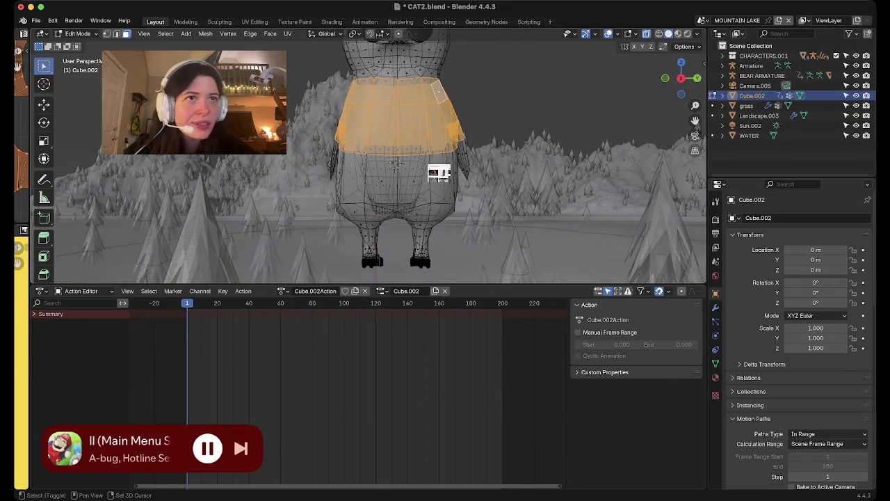
scroll(439, 172, up, 3)
scroll(439, 172, up, 4)
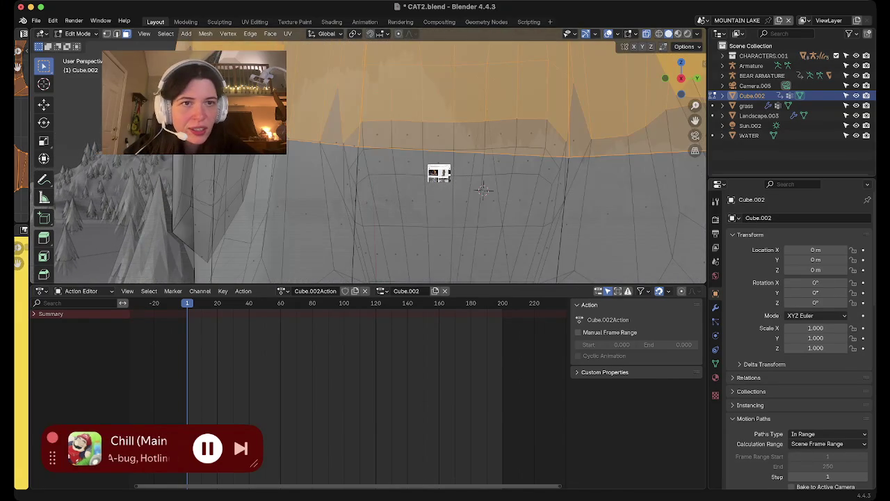
key(alt+z)
key(alt+z)
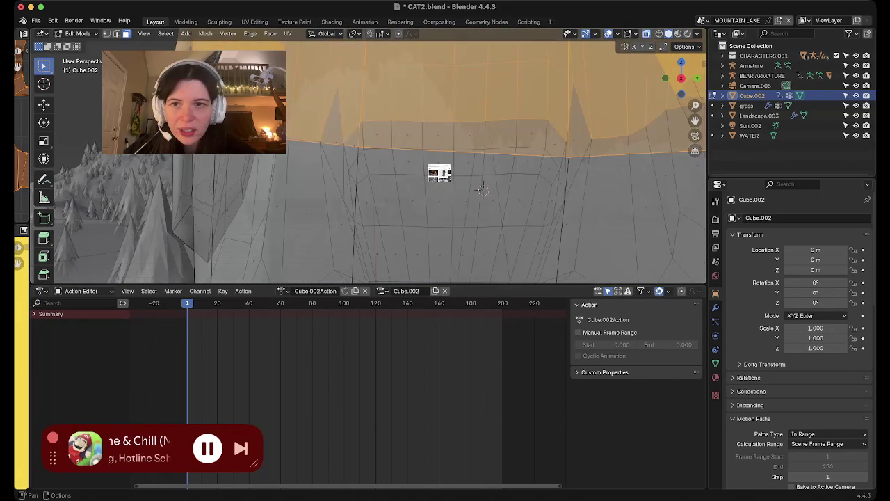
middle_drag(439, 172, 333, 267)
key(b)
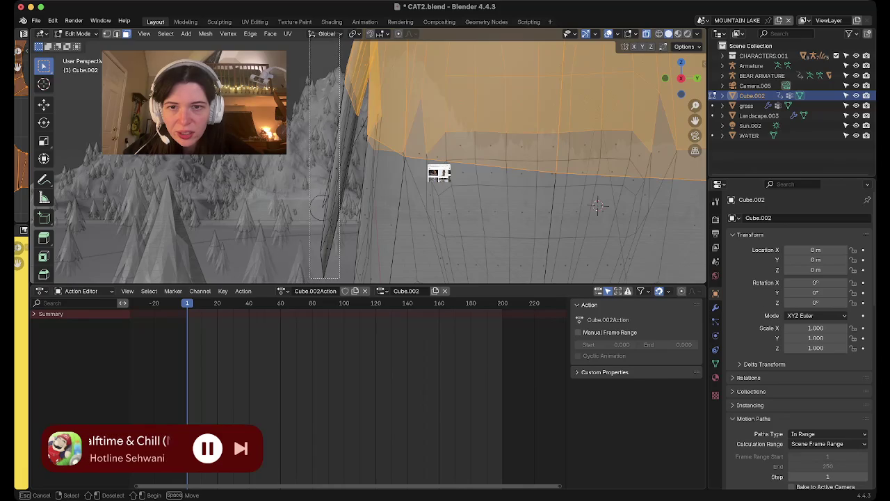
drag(329, 258, 340, 279)
mouse_move(320, 206)
middle_down()
mouse_move(451, 152)
mouse_move(417, 160)
mouse_move(486, 154)
mouse_move(478, 191)
mouse_move(431, 139)
mouse_move(445, 160)
middle_up()
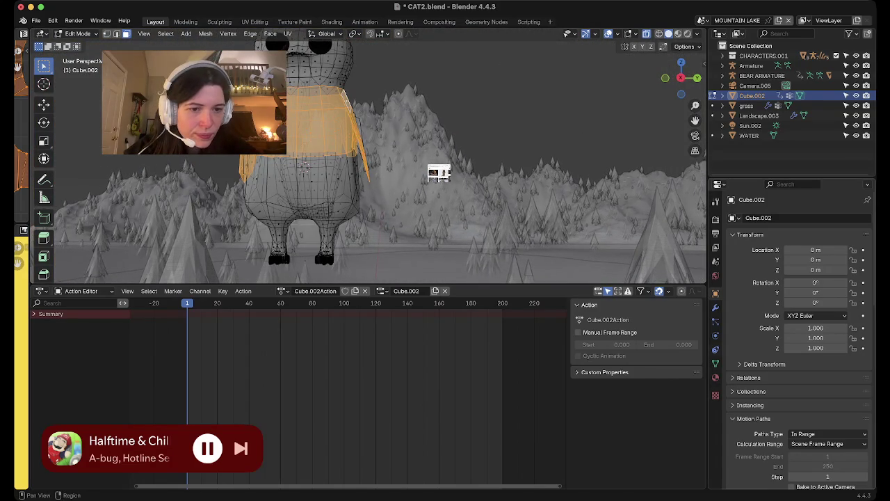
- Rename the 'body' vertex group to 'body top'
click(715, 363)
double_click(755, 262)
text(top)
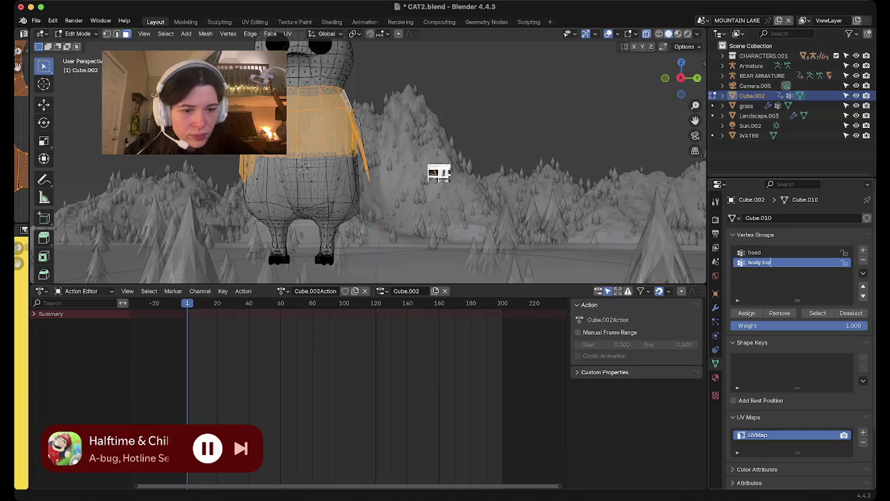
key(Return)
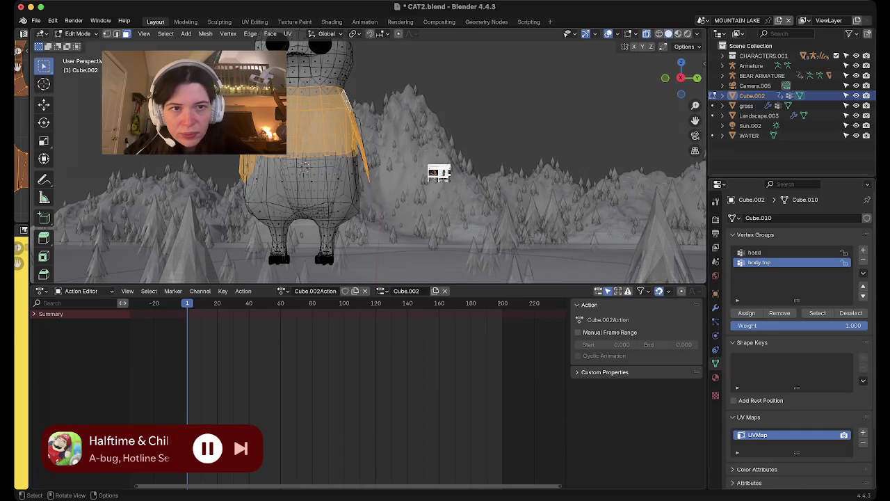
click(681, 78)
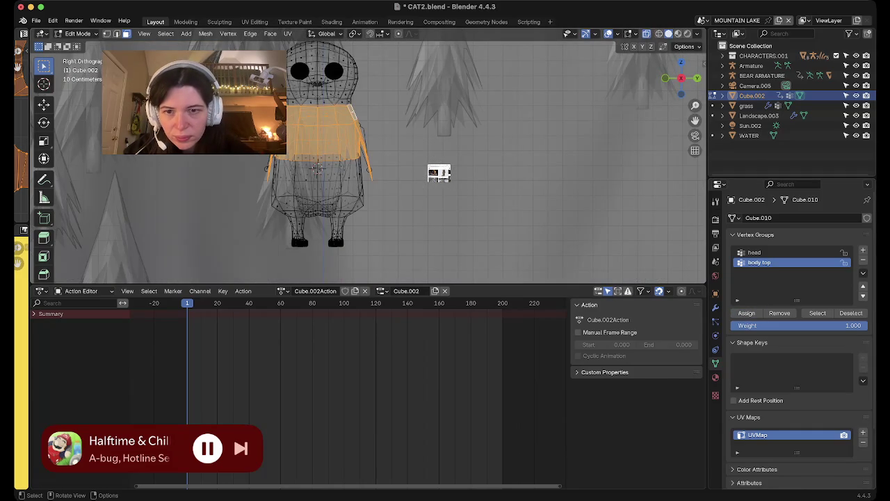
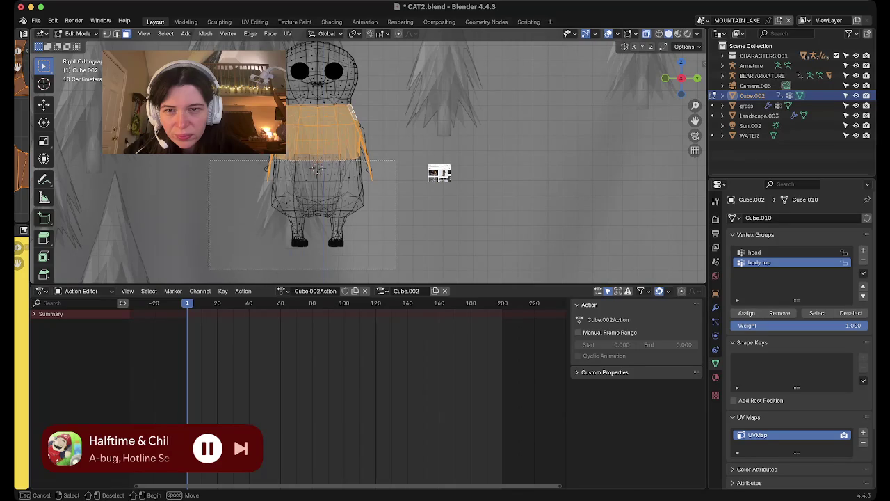
- Select the penguin's lower body and legs, adding the waist faces with X-ray off
drag(375, 270, 208, 160)
middle_drag(316, 167, 390, 164)
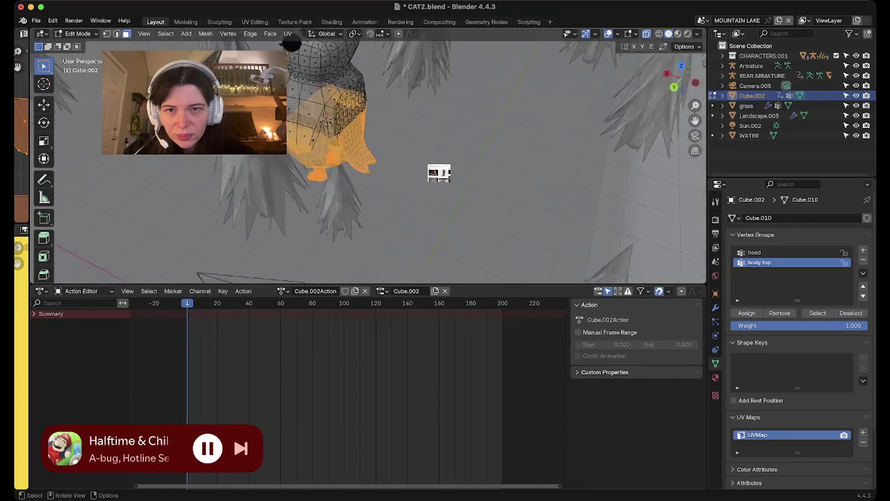
scroll(439, 173, up, 2)
scroll(439, 173, up, 2)
scroll(439, 173, up, 3)
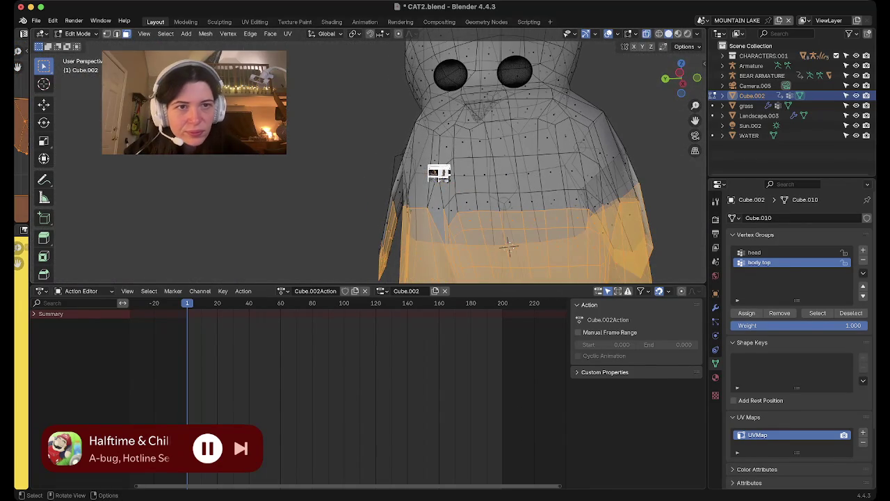
key(alt+z)
shift+middle_drag(438, 173, 439, 173)
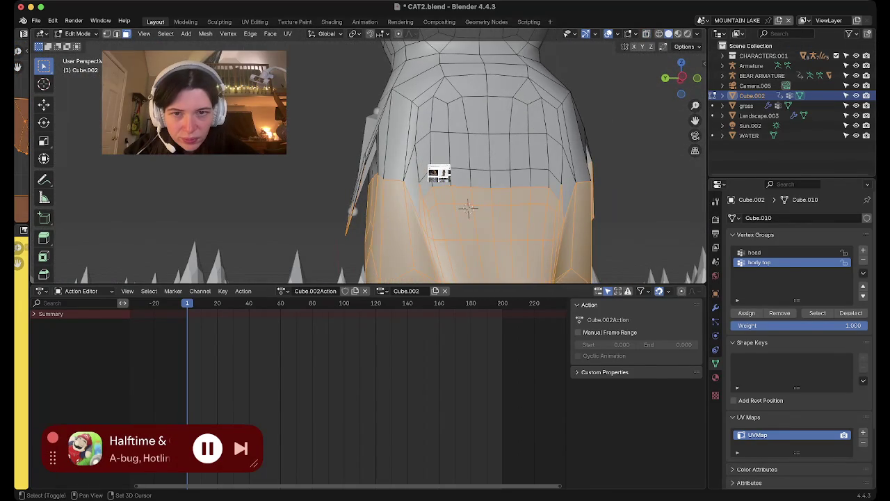
shift+drag(421, 179, 539, 177)
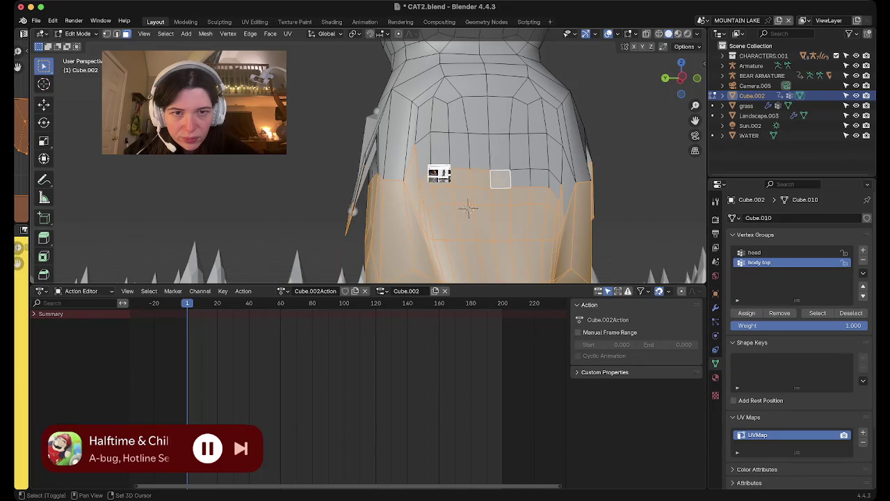
middle_drag(439, 173, 439, 173)
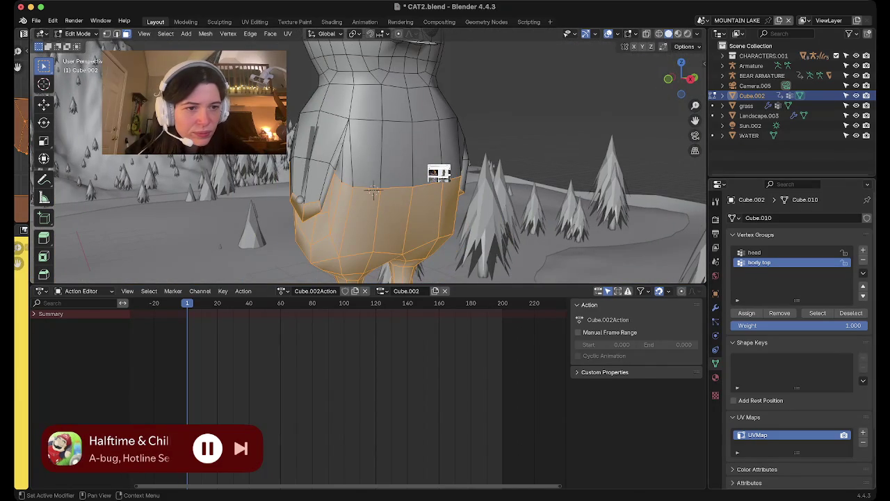
- Add a new vertex group and name it 'body bottom'
click(863, 250)
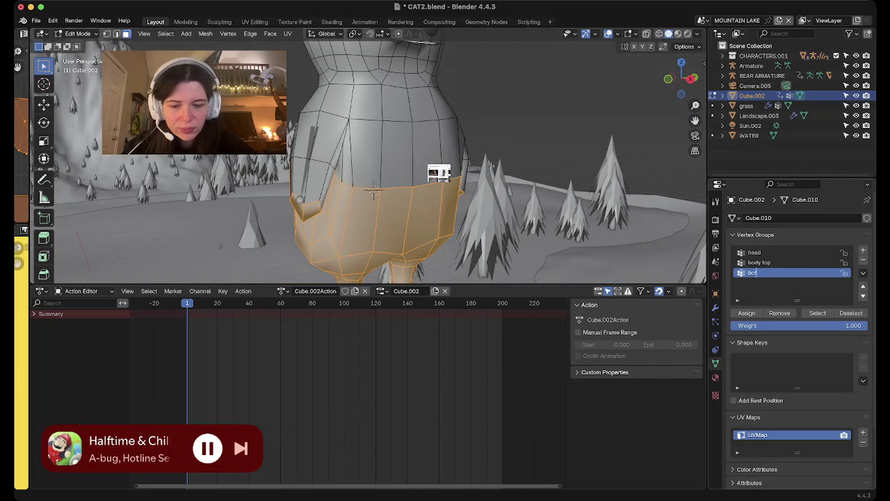
text(body bo)
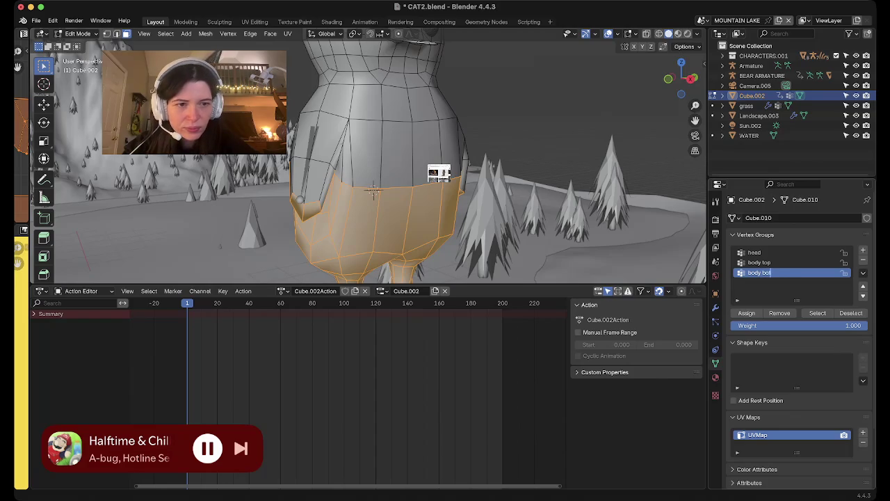
text(tom)
key(Return)
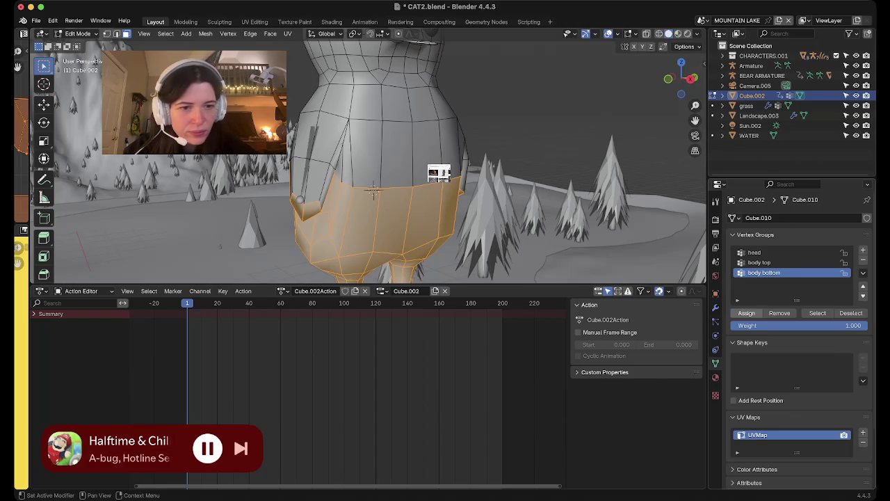
scroll(639, 209, down, 3)
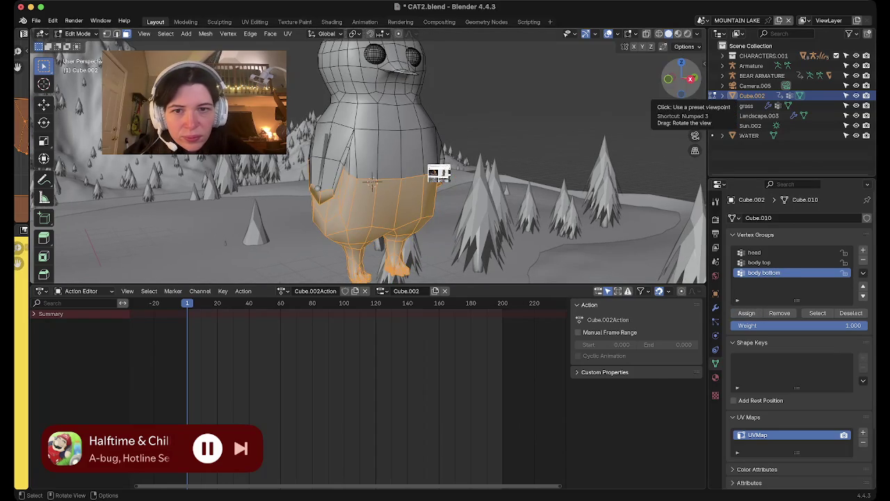
drag(678, 83, 646, 90)
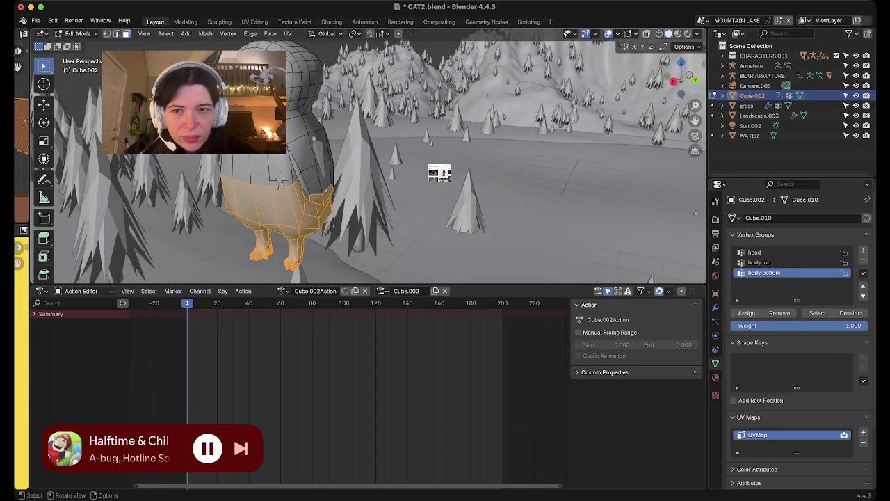
middle_drag(278, 181, 302, 166)
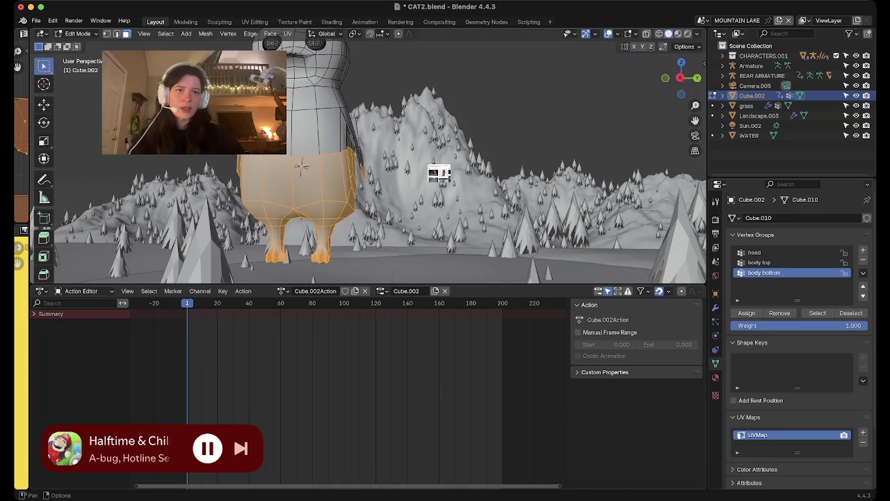
key(alt+z)
key(alt+a)
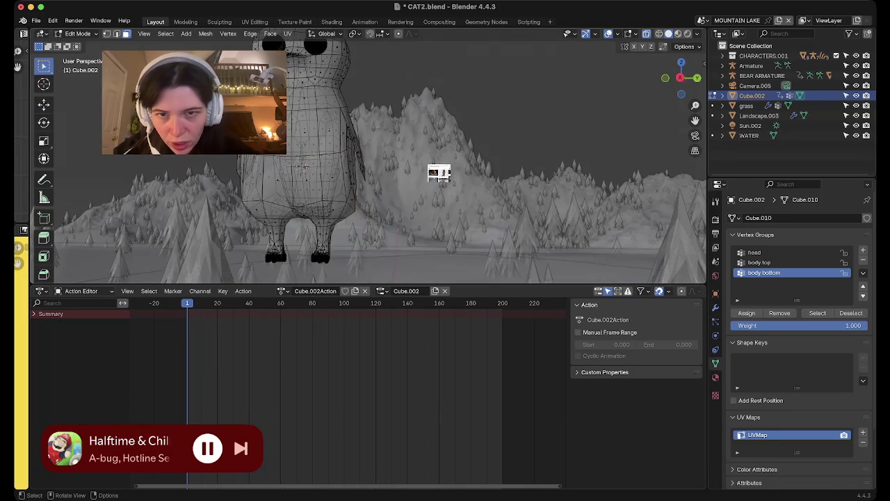
middle_drag(301, 166, 318, 181)
alt+click(384, 174)
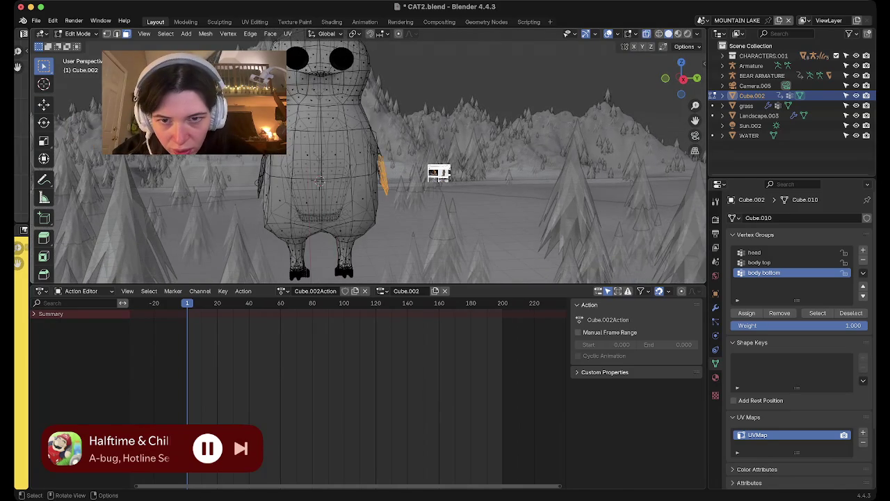
middle_drag(384, 174, 368, 177)
drag(371, 163, 387, 199)
mouse_move(308, 176)
middle_down()
mouse_move(324, 174)
mouse_move(311, 177)
middle_up()
key(b)
key(Escape)
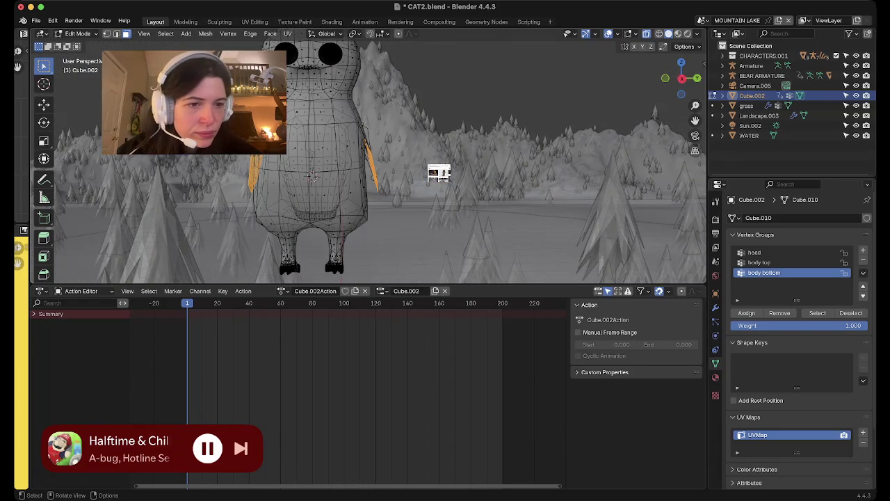
key(alt+a)
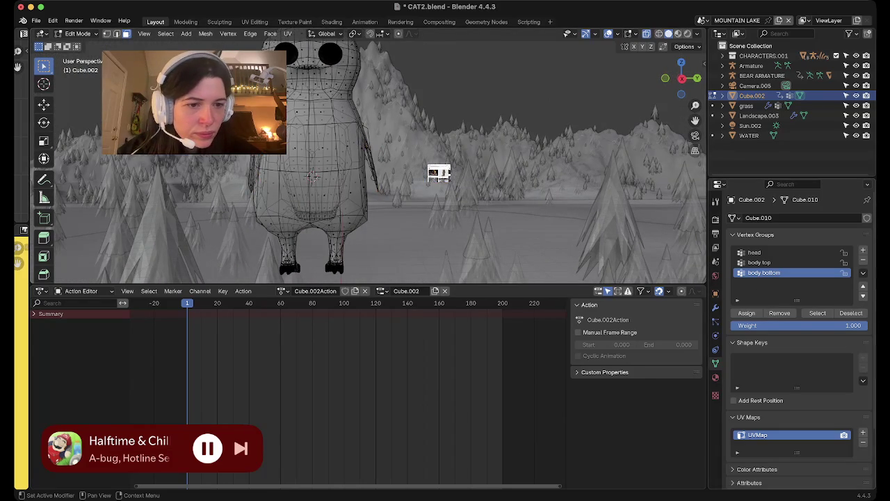
click(817, 313)
middle_drag(417, 208, 396, 230)
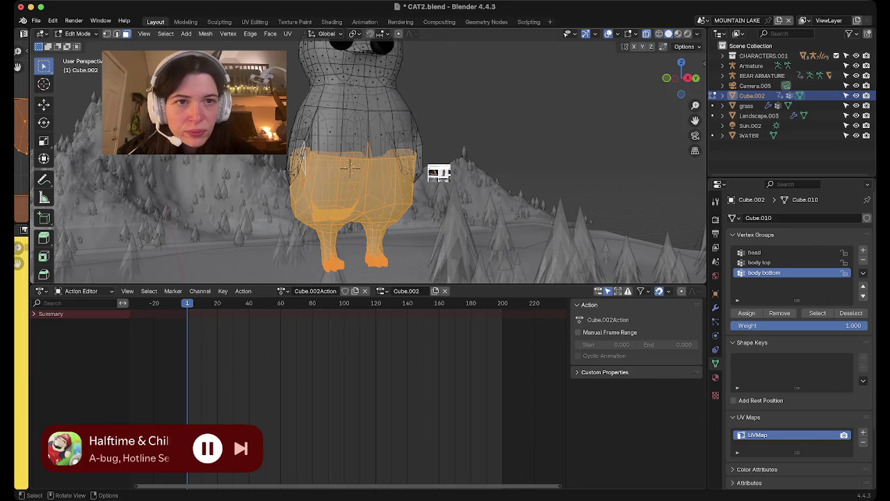
mouse_move(349, 167)
middle_down()
mouse_move(408, 142)
mouse_move(289, 182)
middle_up()
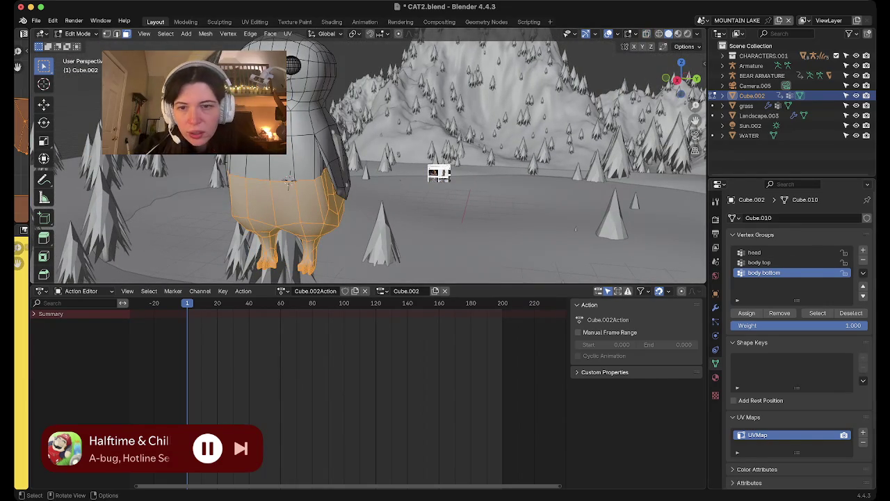
click(676, 79)
- Box-select one of the penguin's legs in X-ray, then check it in solid view
shift+middle_drag(303, 166, 383, 178)
key(alt+z)
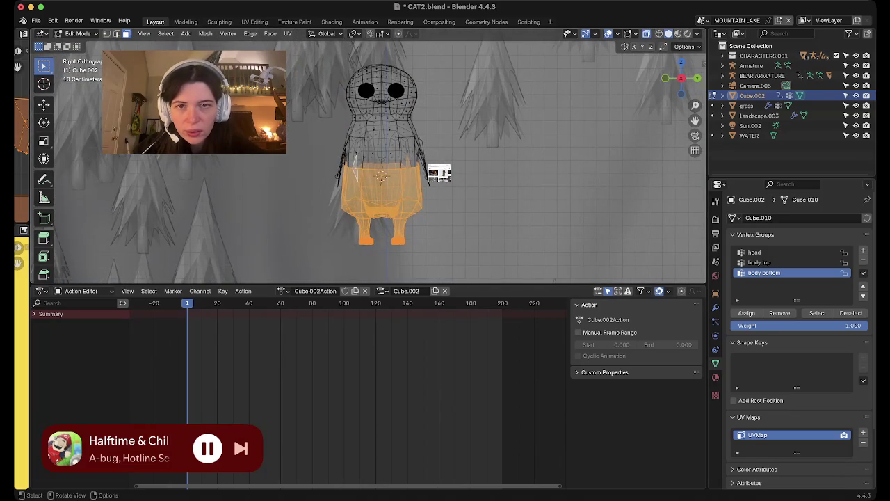
key(alt+a)
scroll(382, 178, up, 3)
shift+middle_drag(383, 209, 361, 139)
key(b)
drag(372, 183, 461, 253)
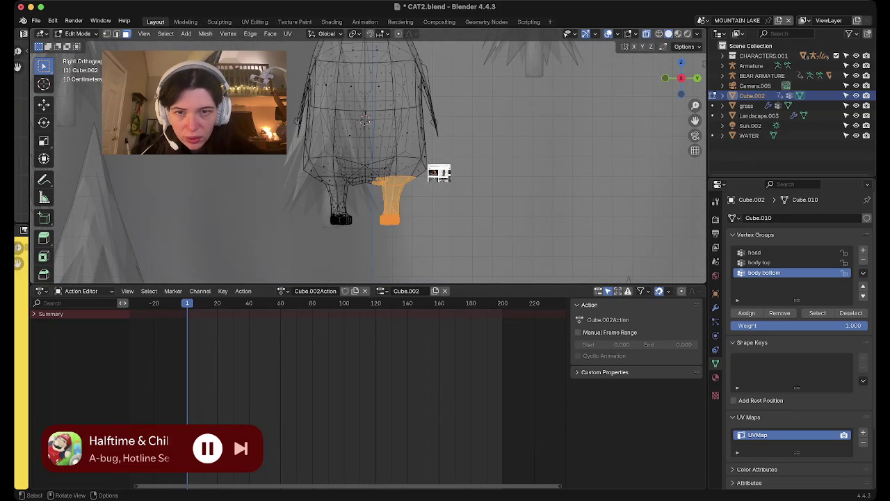
middle_drag(460, 253, 294, 125)
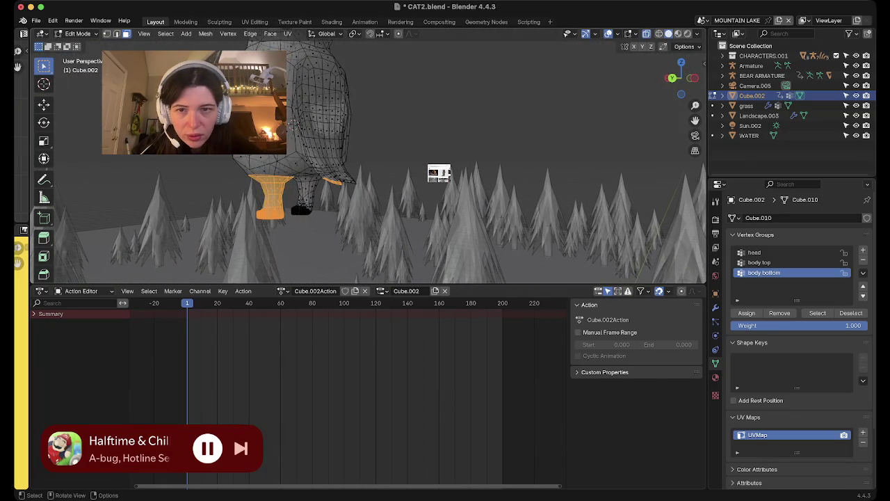
key(alt+z)
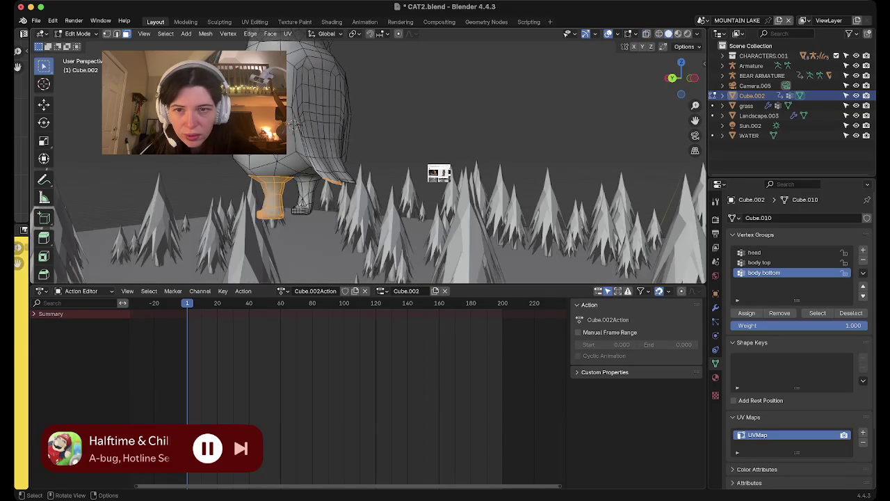
scroll(292, 125, up, 3)
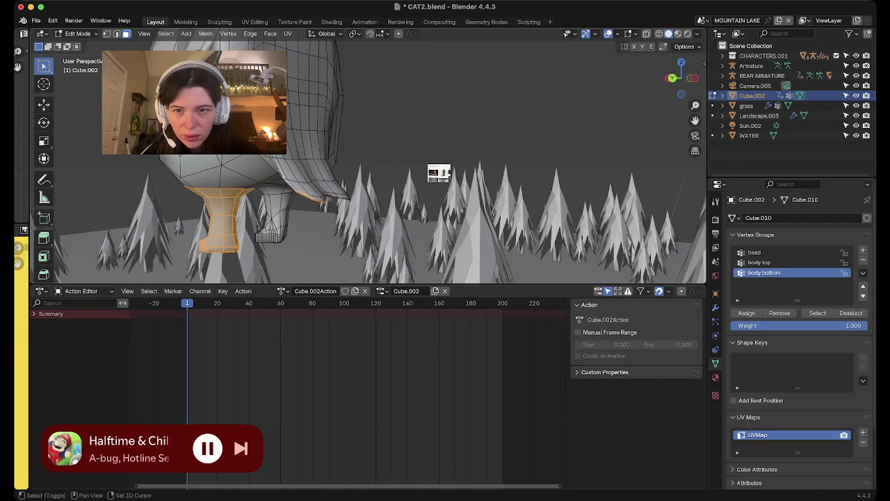
middle_drag(292, 125, 278, 160)
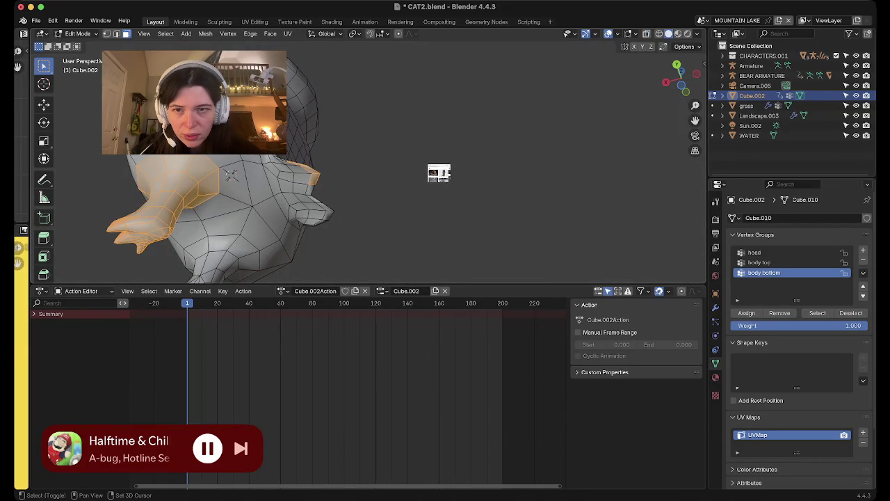
mouse_move(230, 174)
middle_down()
mouse_move(362, 60)
mouse_move(369, 114)
middle_up()
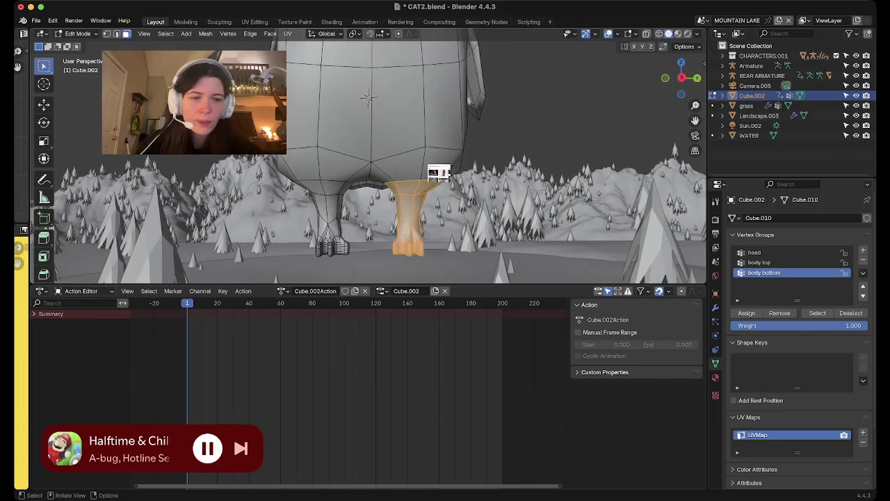
- Add a vertex group named 'leg l' and switch to Right Orthographic view
click(862, 250)
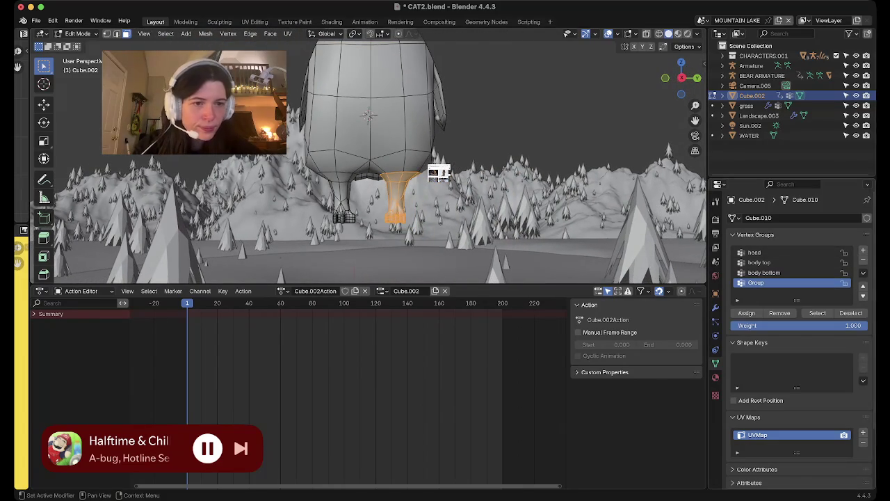
double_click(756, 282)
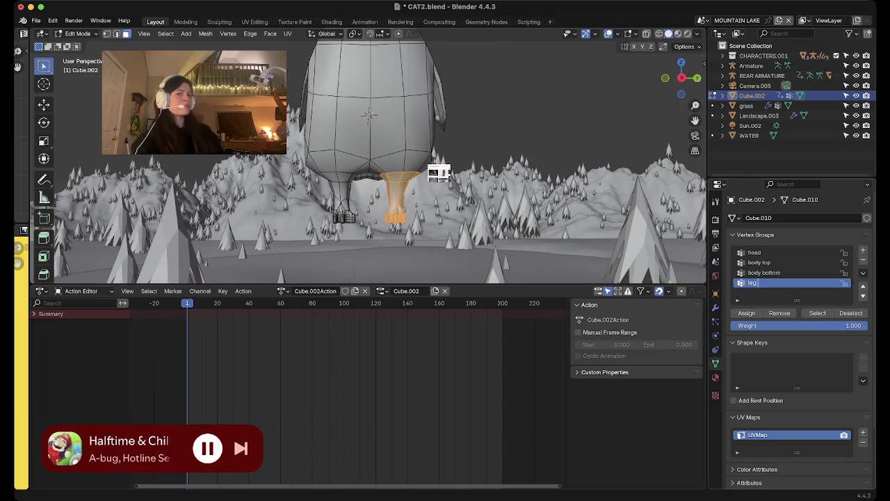
text(leg l)
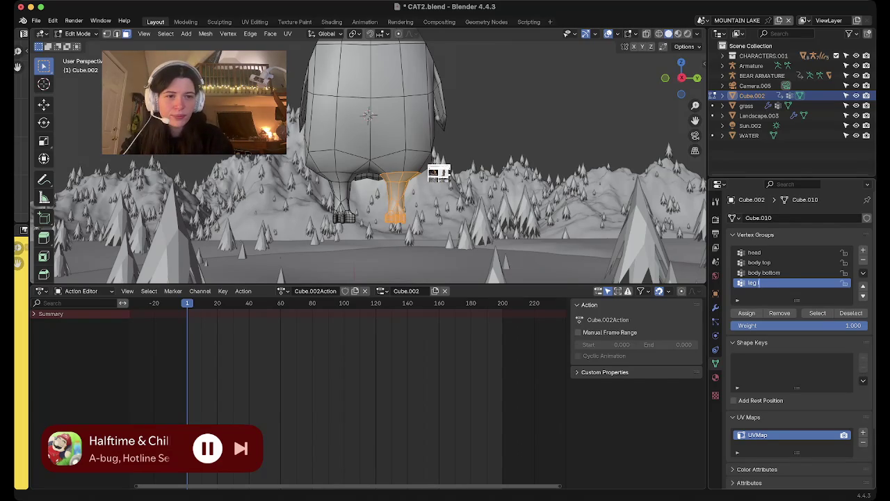
key(Return)
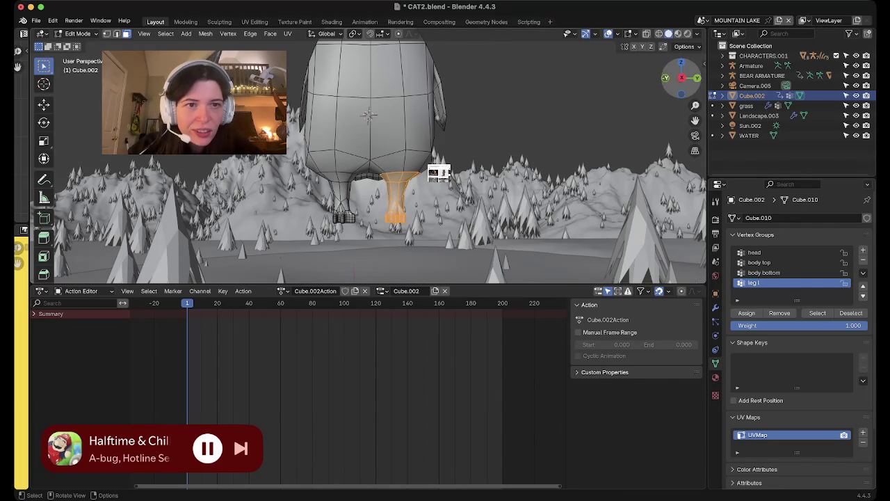
click(681, 77)
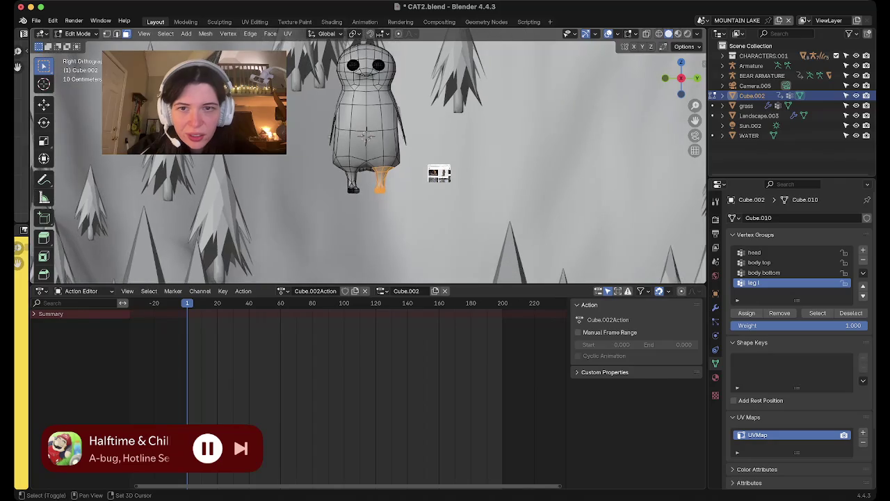
- Box-select the bird's other leg in X-ray and inspect the selection from several angles
key(Tab)
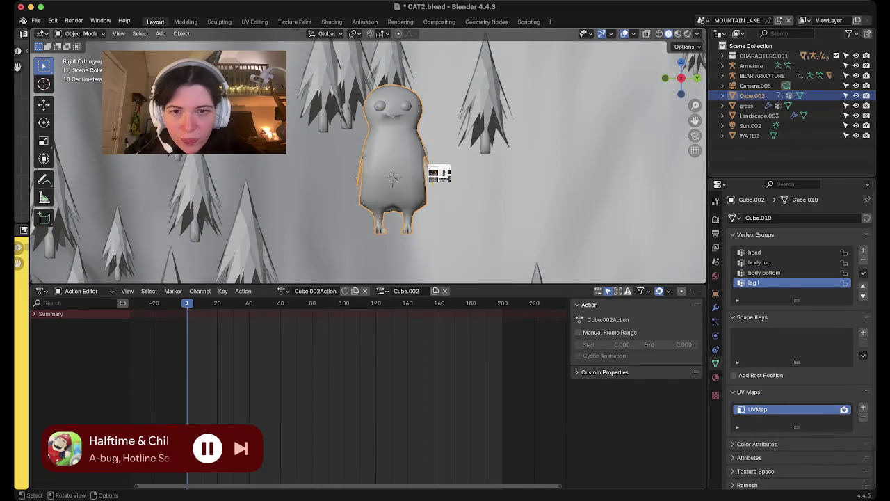
key(Tab)
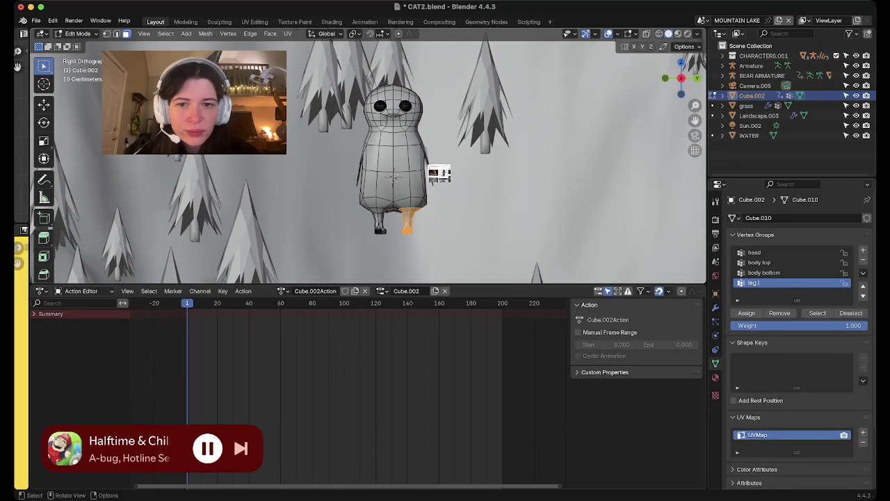
key(alt+z)
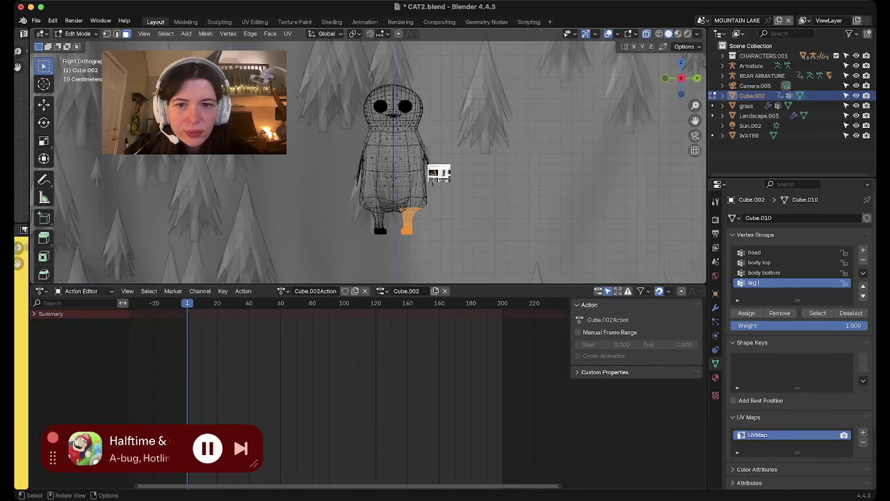
drag(394, 251, 354, 209)
key(alt+z)
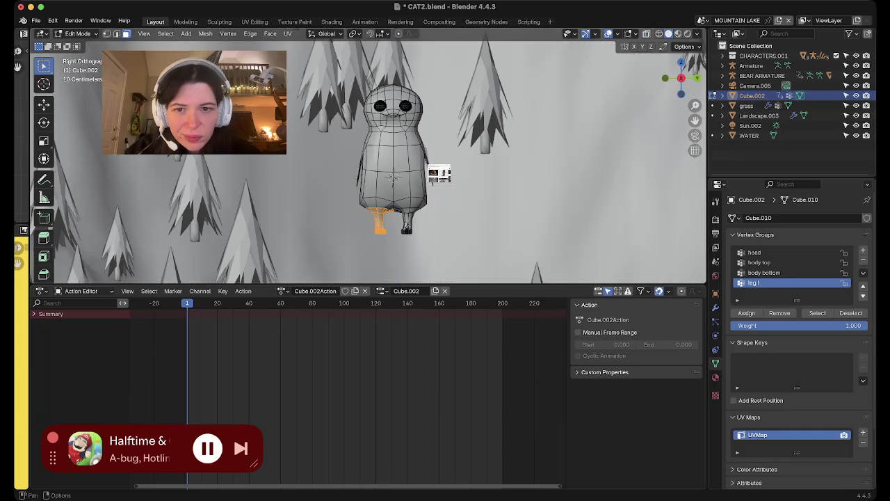
middle_drag(431, 174, 390, 160)
middle_drag(439, 173, 470, 120)
scroll(445, 166, up, 5)
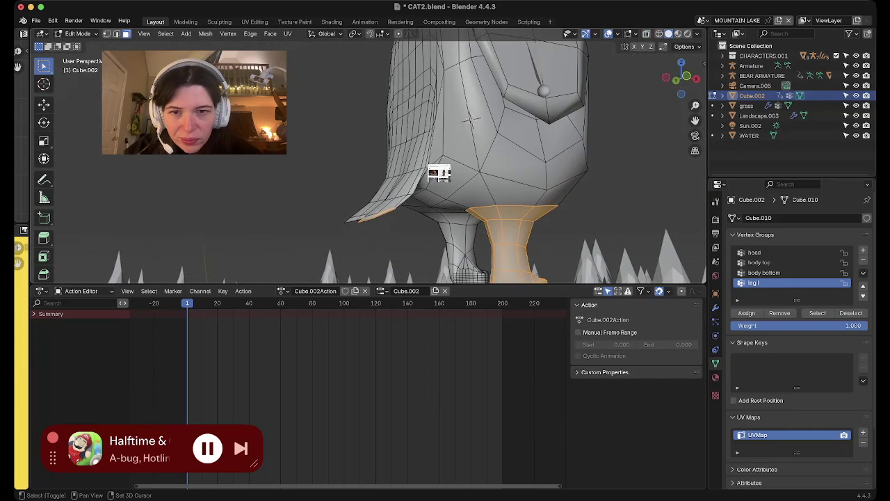
scroll(471, 119, down, 3)
mouse_move(470, 120)
middle_down()
mouse_move(329, 81)
mouse_move(255, 251)
middle_up()
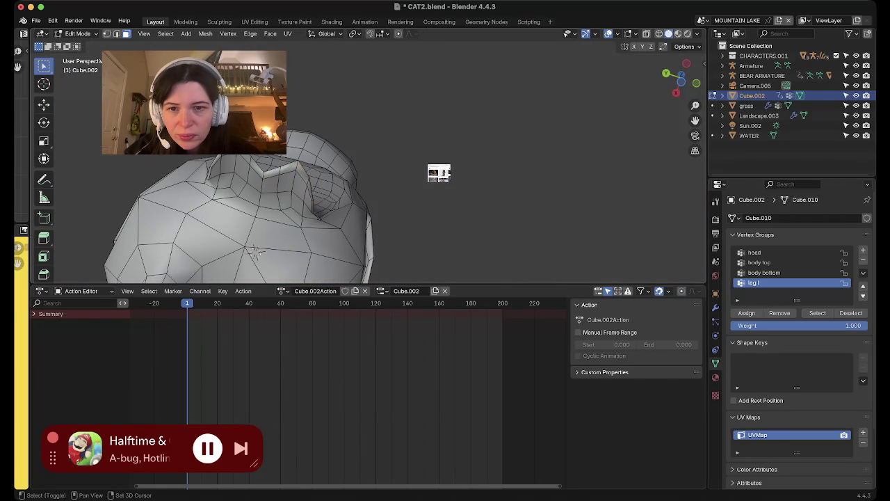
middle_drag(438, 173, 439, 125)
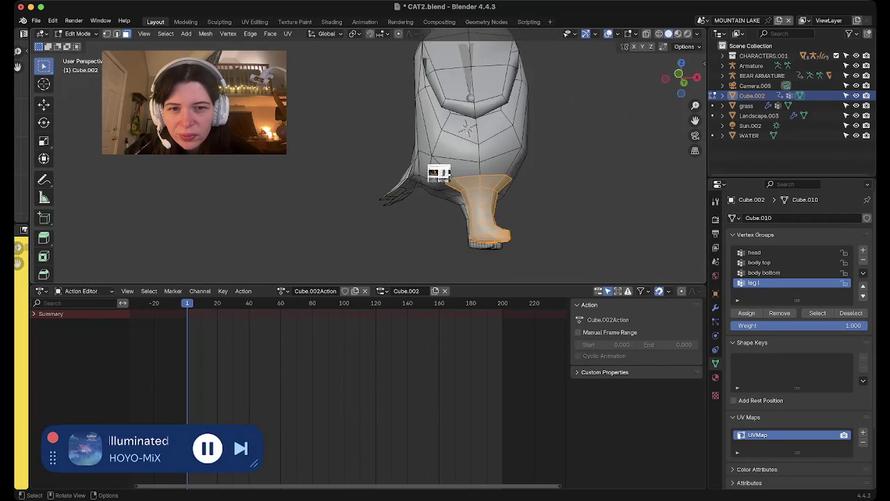
middle_drag(439, 173, 439, 125)
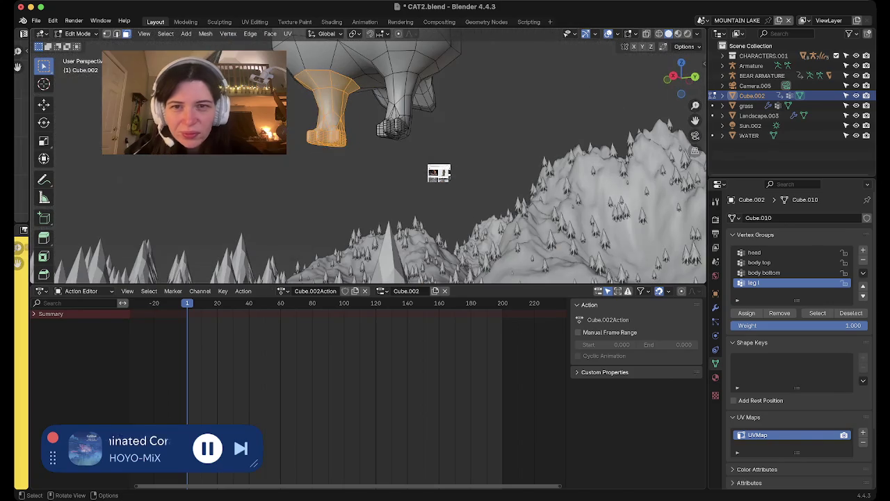
middle_drag(439, 173, 433, 162)
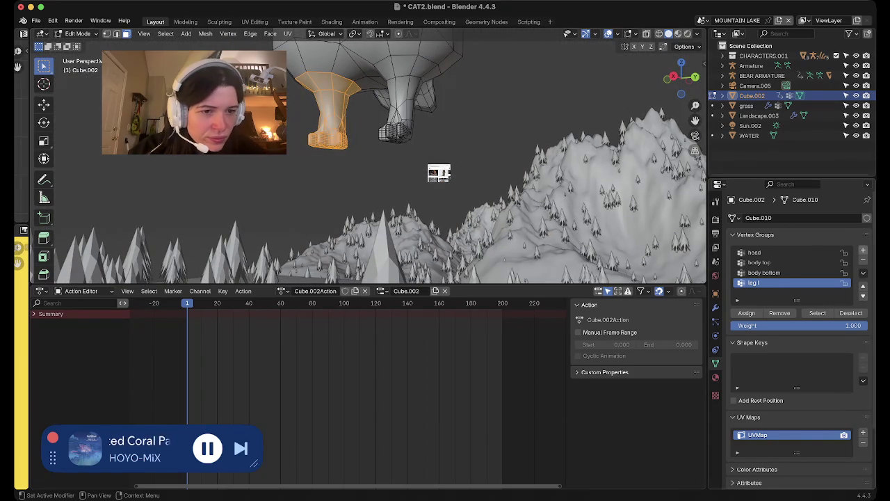
- Add a new vertex group and name it 'leg r'
click(863, 250)
double_click(756, 293)
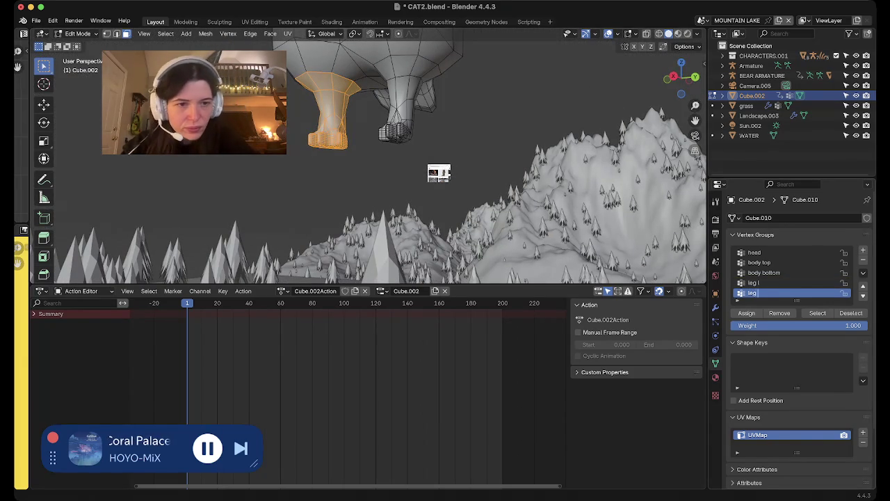
text(r)
key(Return)
shift+scroll(439, 173, down, 5)
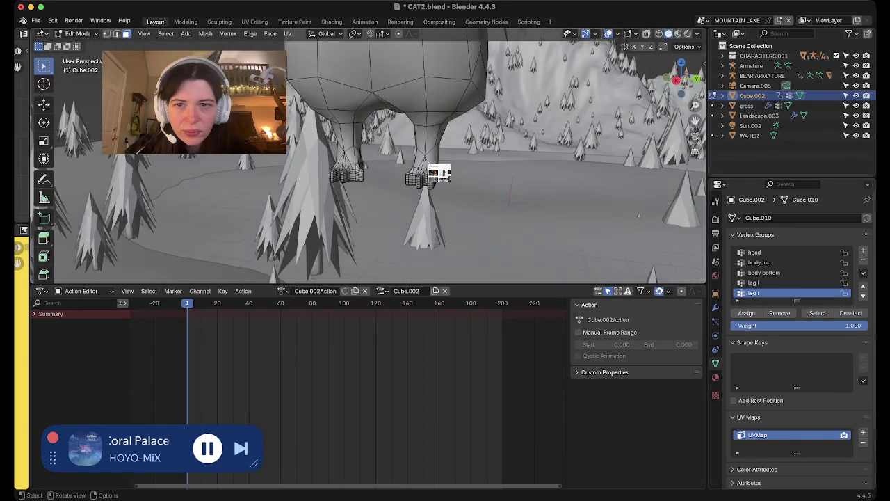
shift+scroll(439, 173, down, 5)
shift+scroll(439, 173, down, 5)
shift+scroll(438, 173, up, 5)
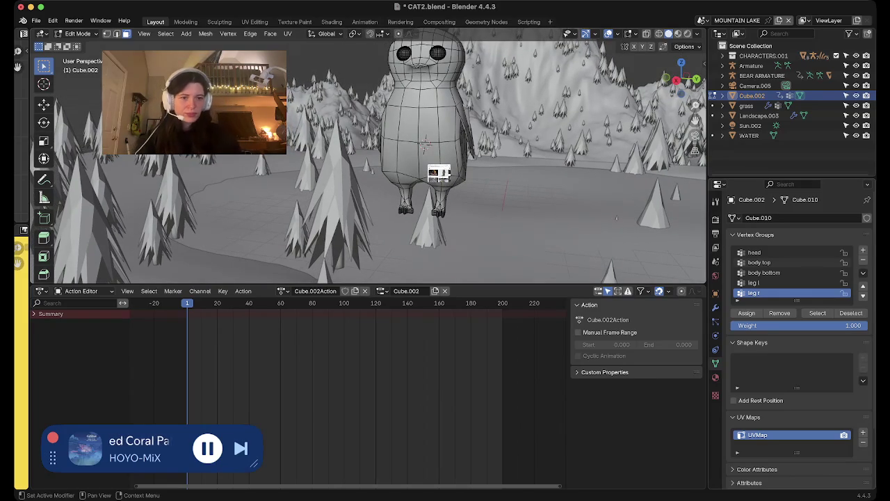
- Check the leg r vertices, make leg l active, and box-select the left leg in X-ray
click(817, 313)
click(753, 282)
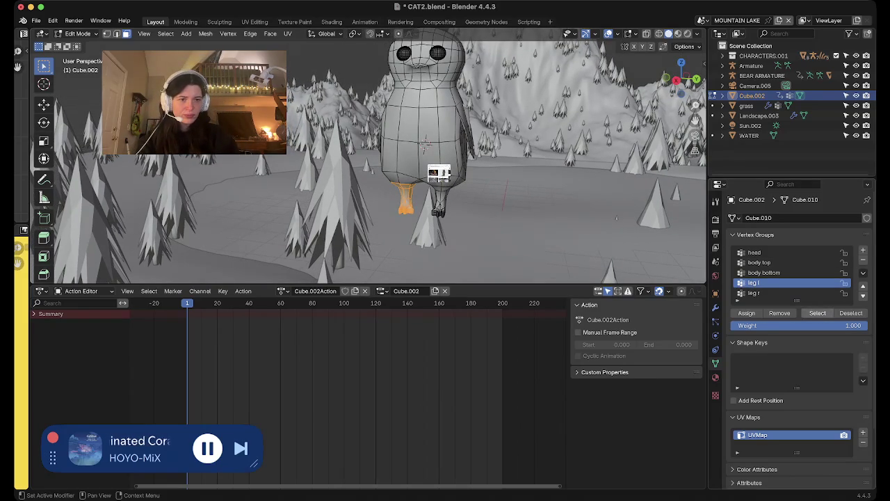
click(850, 313)
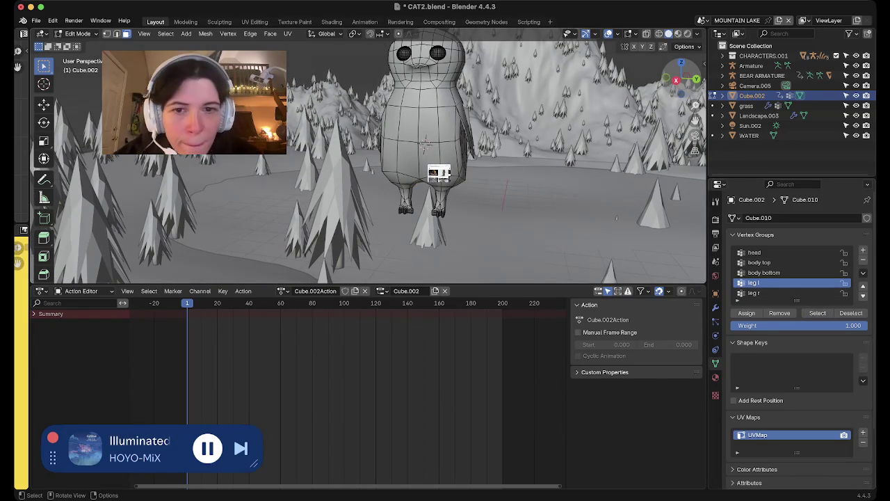
click(675, 79)
key(alt+z)
scroll(439, 173, up, 2)
scroll(438, 173, up, 2)
scroll(439, 173, up, 2)
shift+middle_drag(468, 196, 439, 173)
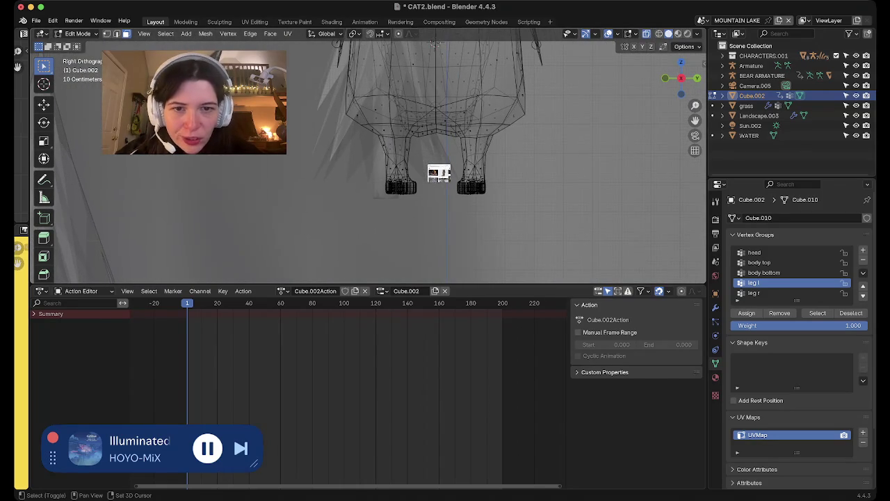
drag(440, 218, 582, 131)
middle_drag(438, 173, 439, 174)
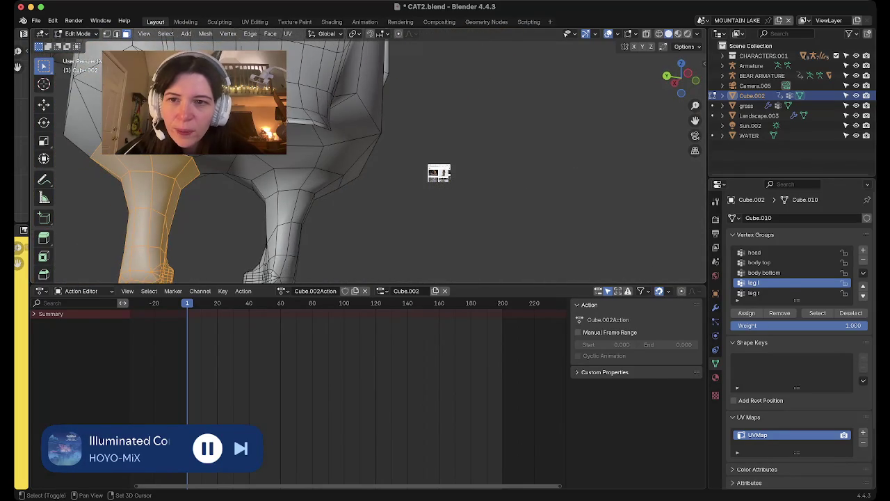
middle_drag(438, 173, 439, 174)
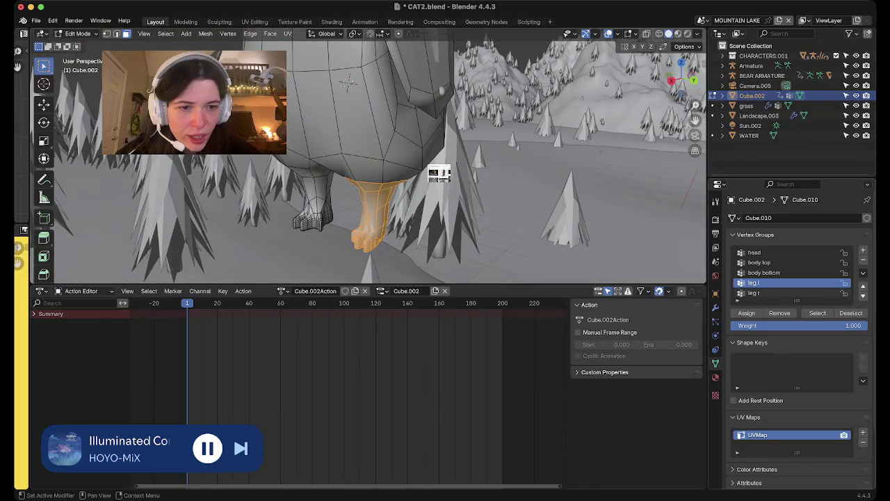
- Highlight the body bottom and body top groups' vertices to check their coverage
click(763, 273)
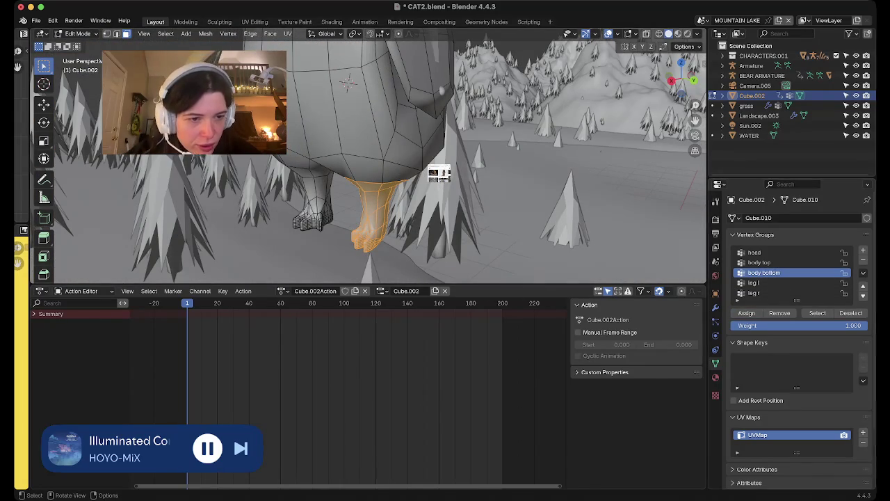
click(817, 313)
click(759, 262)
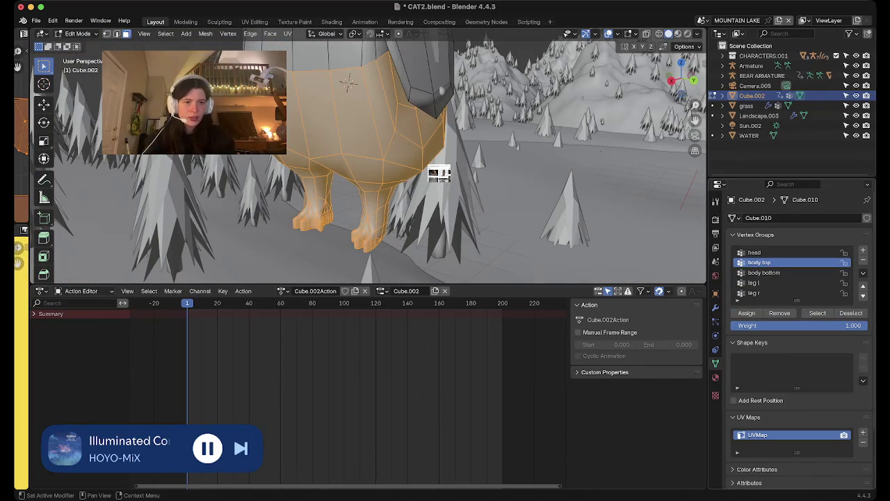
click(850, 313)
click(817, 313)
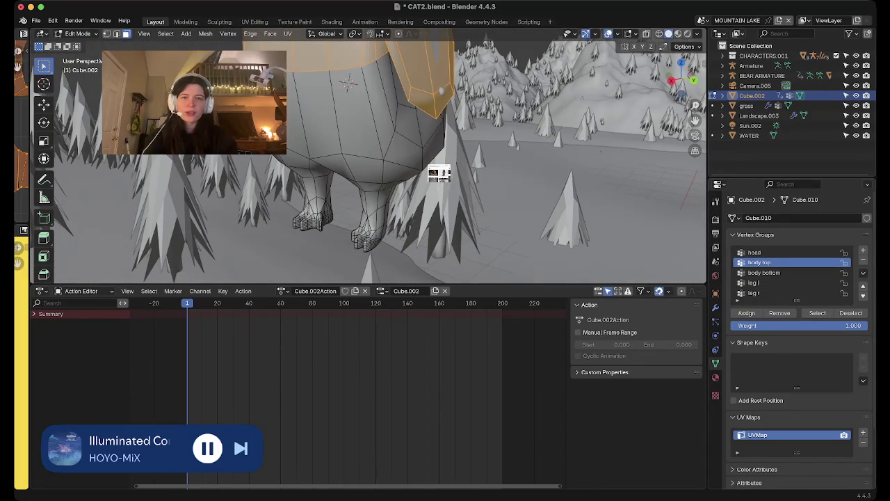
scroll(785, 278, down, 1)
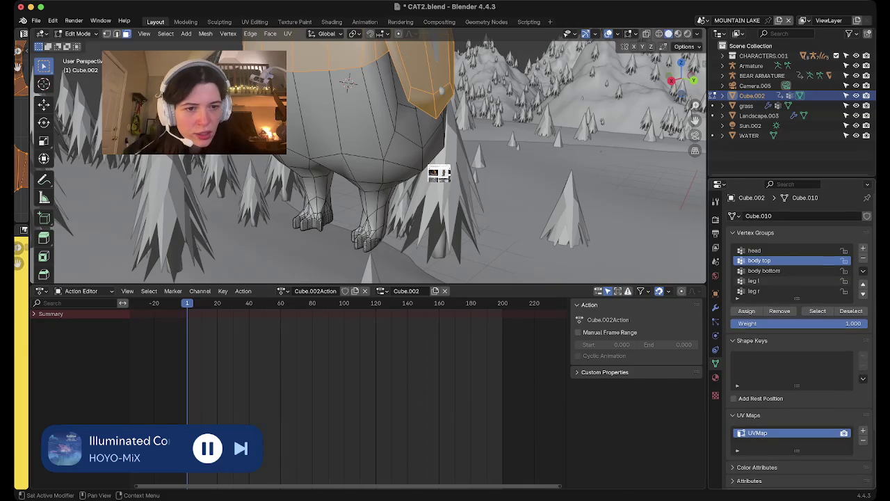
click(754, 291)
- Add two new vertex groups named 'arm l' and 'arm r'
click(862, 248)
double_click(755, 291)
text(arm l)
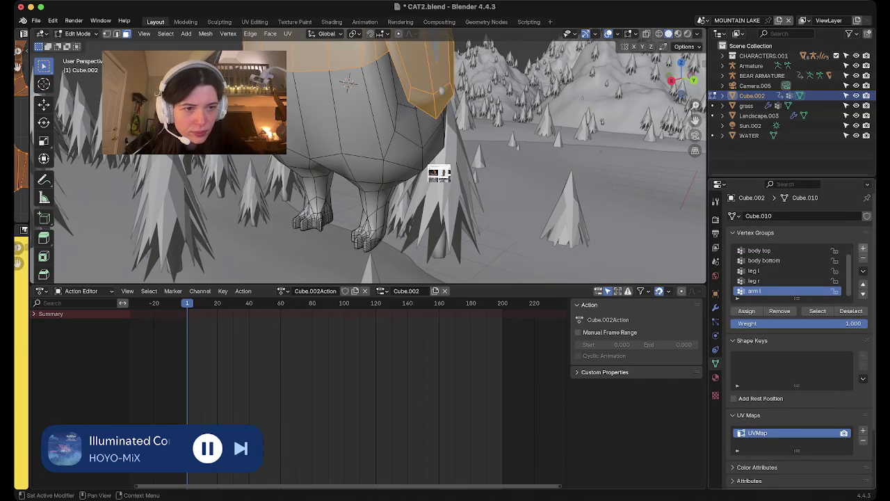
click(862, 247)
double_click(756, 291)
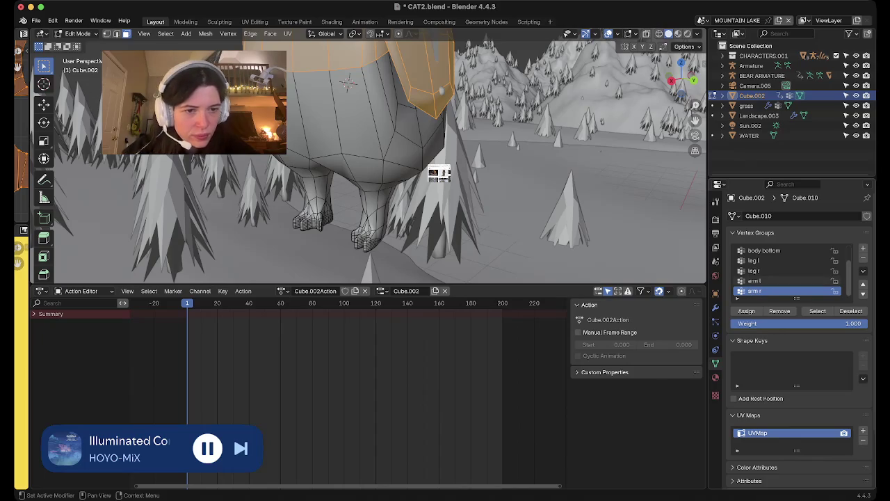
click(754, 281)
- Select the right arm's faces from the right-side view in X-ray
mouse_move(487, 174)
middle_down()
mouse_move(417, 181)
mouse_move(445, 173)
middle_up()
click(672, 80)
key(alt+z)
mouse_move(417, 139)
shift+middle_down()
mouse_move(433, 160)
mouse_move(432, 200)
shift+middle_up()
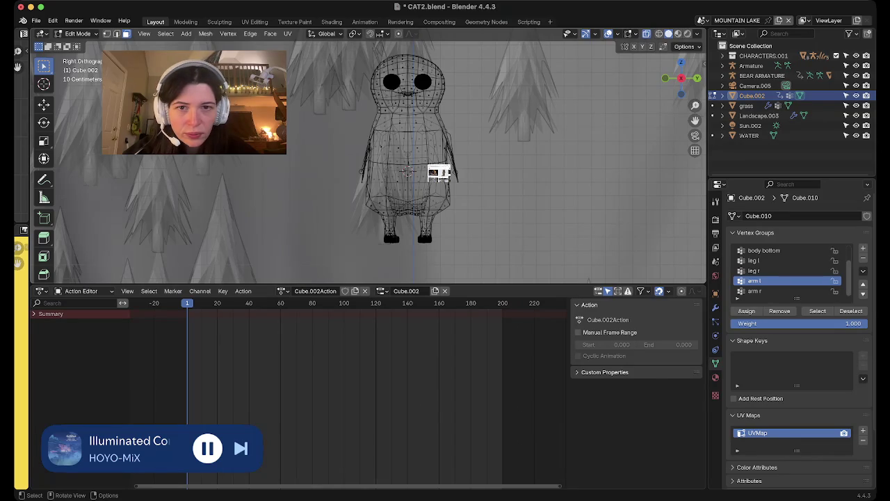
scroll(409, 171, up, 10)
mouse_move(292, 209)
shift+middle_down()
mouse_move(202, 244)
mouse_move(160, 183)
mouse_move(183, 257)
shift+middle_up()
key(ctrl+l)
drag(384, 66, 419, 168)
drag(430, 84, 432, 86)
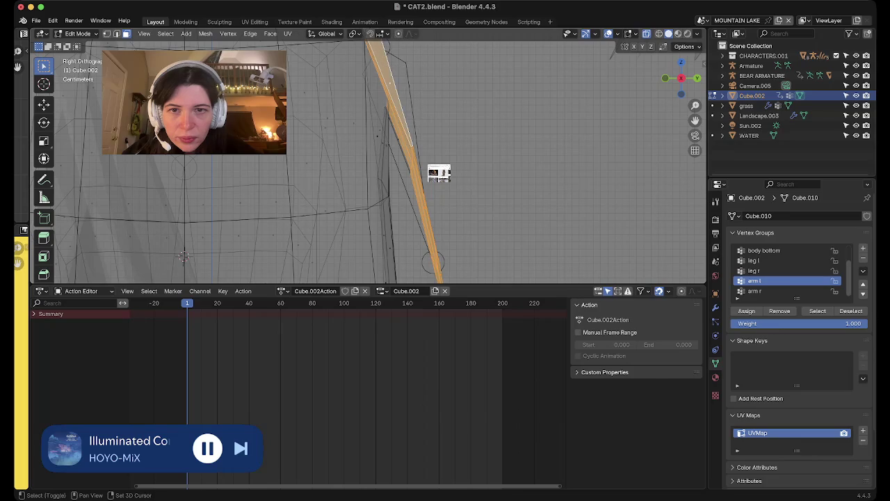
mouse_move(183, 256)
middle_down()
mouse_move(399, 142)
mouse_move(311, 197)
mouse_move(389, 195)
middle_up()
scroll(278, 209, down, 5)
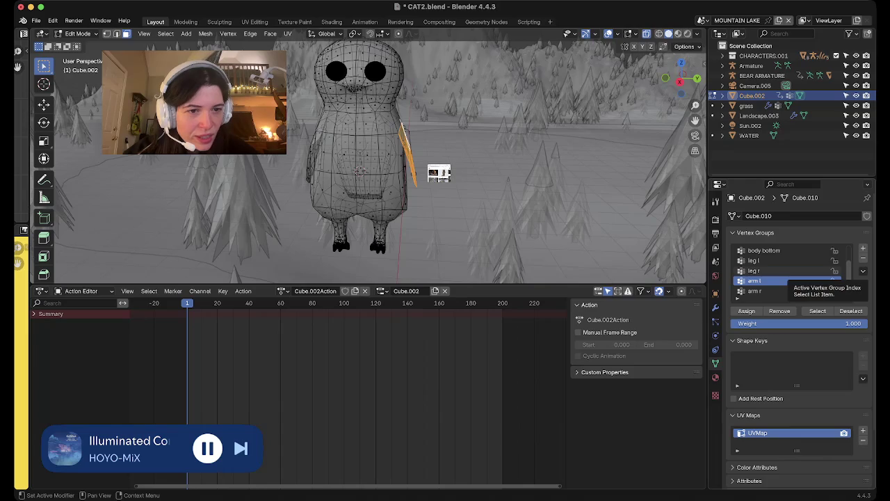
- Make arm r the active vertex group and assign the selected arm faces to it
click(765, 290)
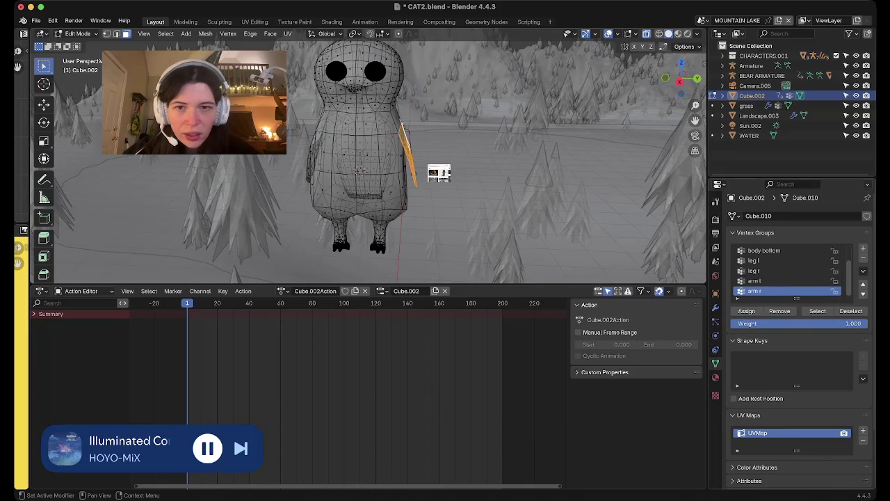
scroll(439, 173, up, 3)
scroll(438, 173, up, 2)
scroll(438, 173, up, 2)
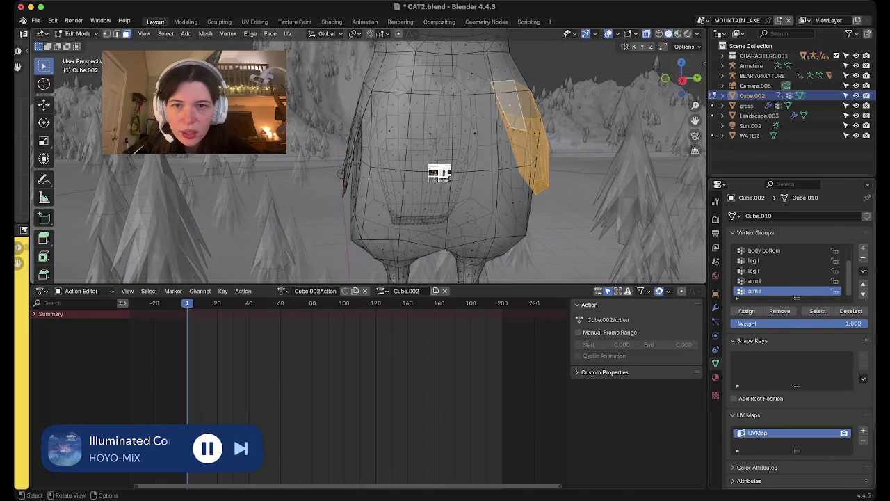
scroll(439, 173, up, 5)
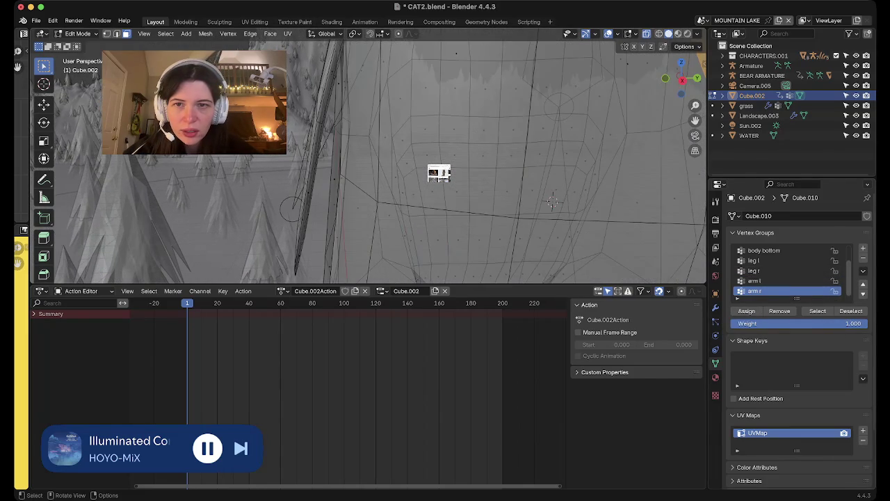
scroll(439, 173, down, 3)
scroll(439, 173, down, 2)
scroll(439, 173, down, 2)
scroll(439, 173, down, 2)
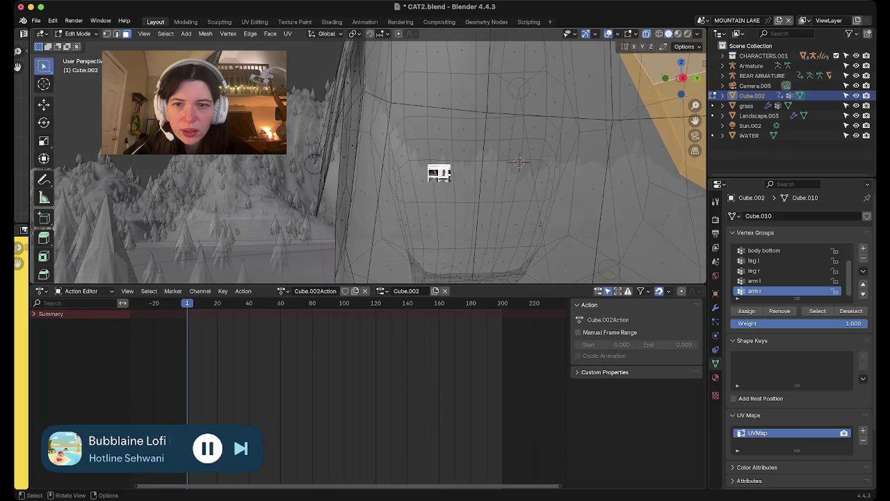
shift+scroll(439, 174, up, 3)
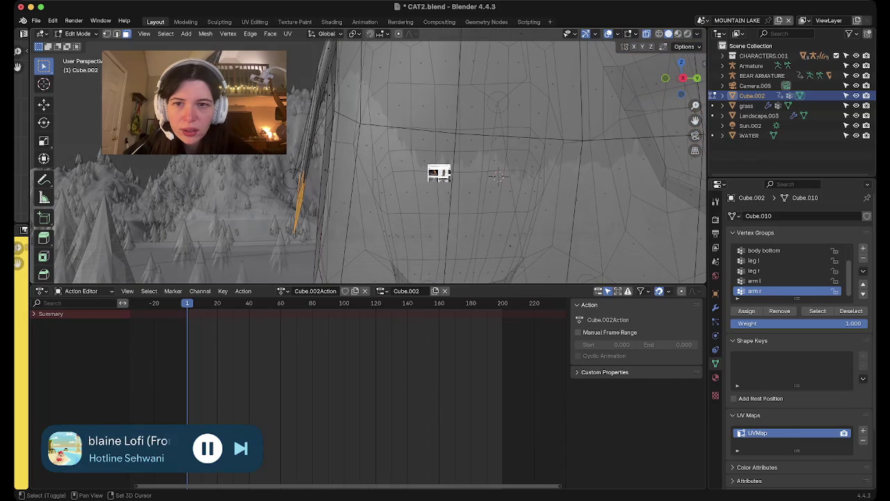
shift+scroll(439, 173, up, 2)
shift+scroll(438, 173, up, 2)
scroll(439, 173, down, 3)
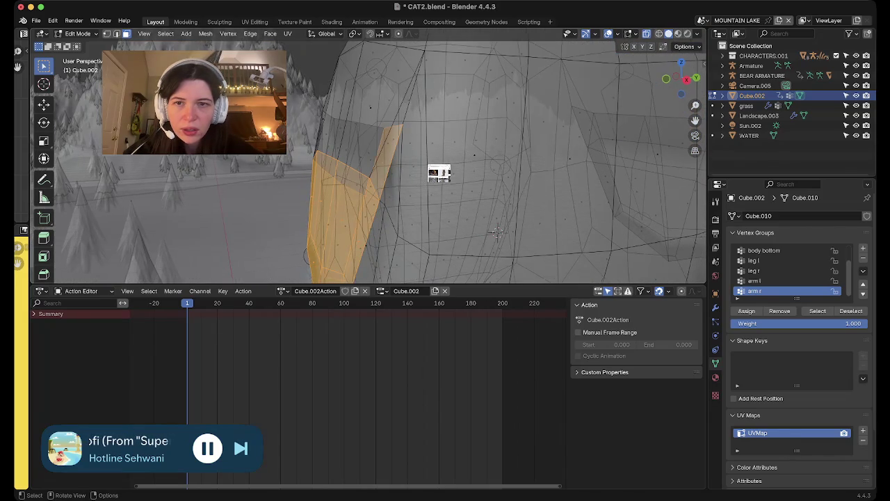
scroll(438, 174, down, 2)
- Turn off X-ray and scroll around the view of the bird
key(alt+z)
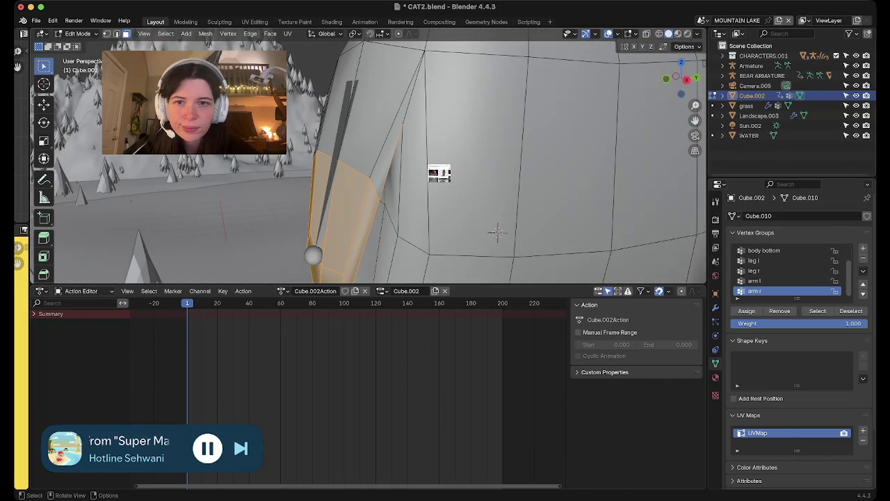
scroll(439, 174, left, 3)
scroll(438, 173, left, 3)
scroll(439, 174, left, 2)
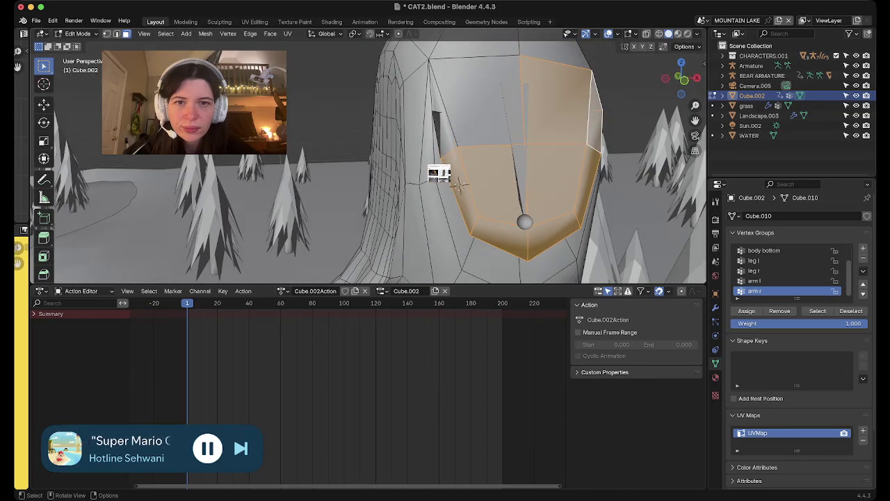
scroll(438, 173, down, 3)
scroll(438, 173, down, 3)
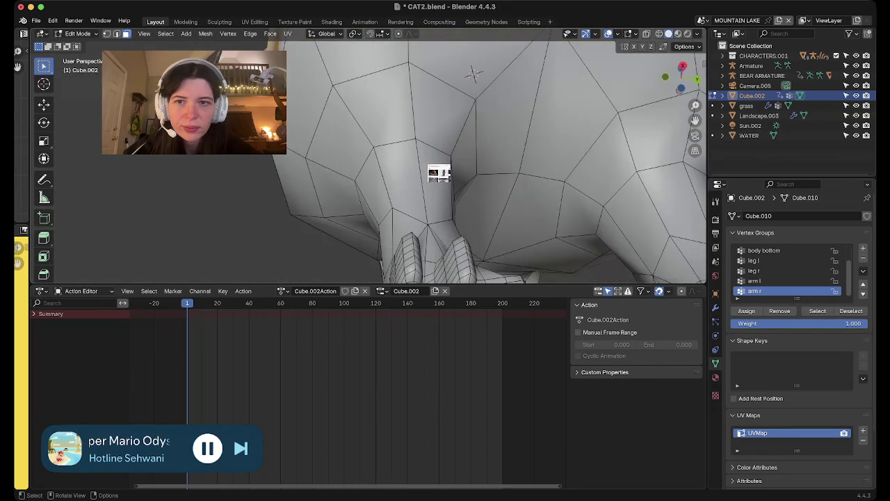
scroll(439, 173, down, 3)
scroll(439, 173, down, 3)
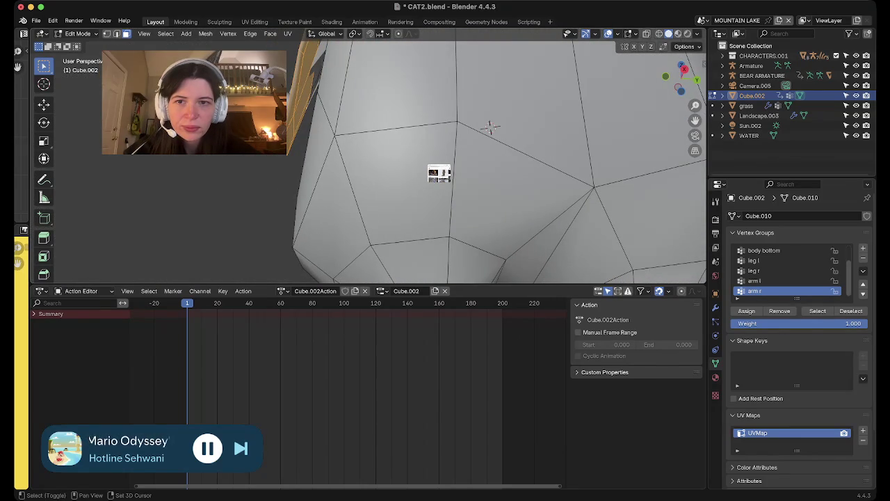
scroll(438, 173, down, 3)
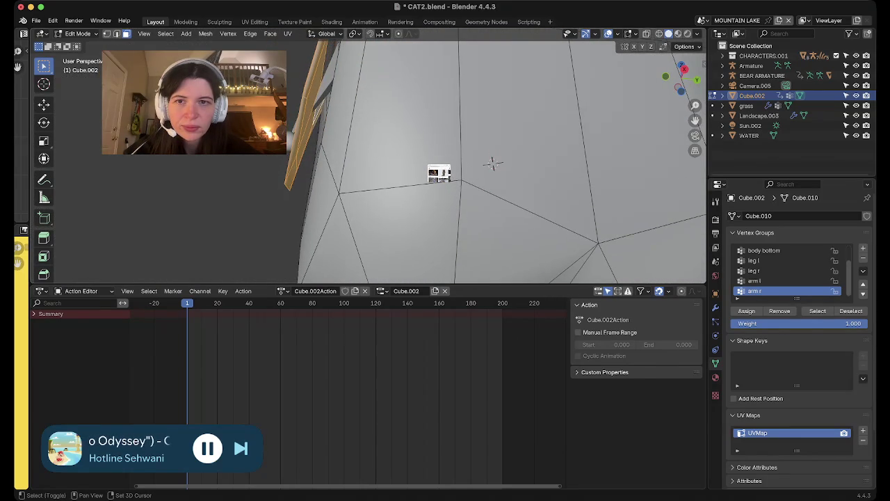
scroll(439, 173, down, 3)
scroll(438, 174, down, 3)
scroll(438, 173, down, 3)
scroll(438, 173, down, 5)
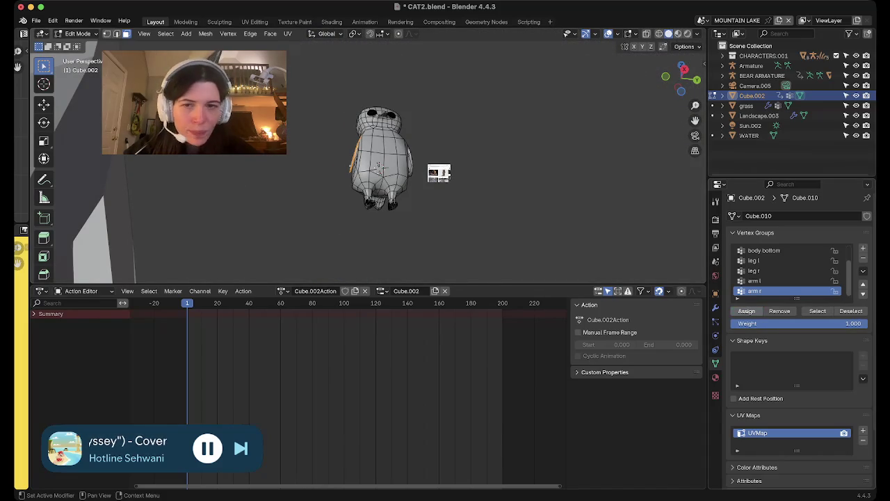
- Leave Local View to show the landscape and return to Object Mode with X-ray on
key(KP_Divide)
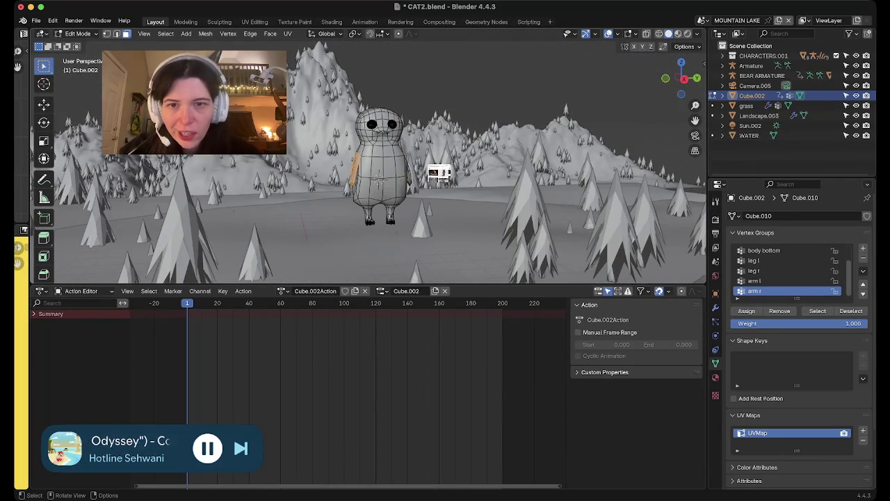
key(grave)
key(Tab)
key(alt+z)
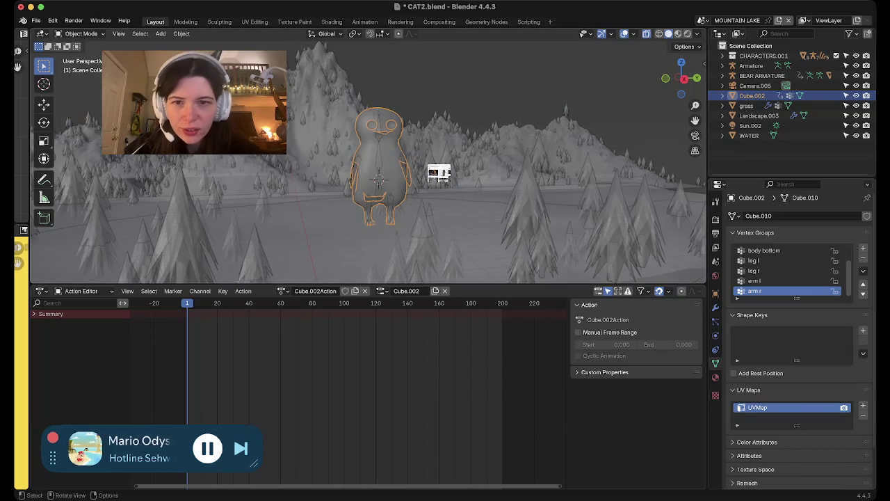
- Parent the bird mesh to the Armature with automatic weights
shift+click(378, 180)
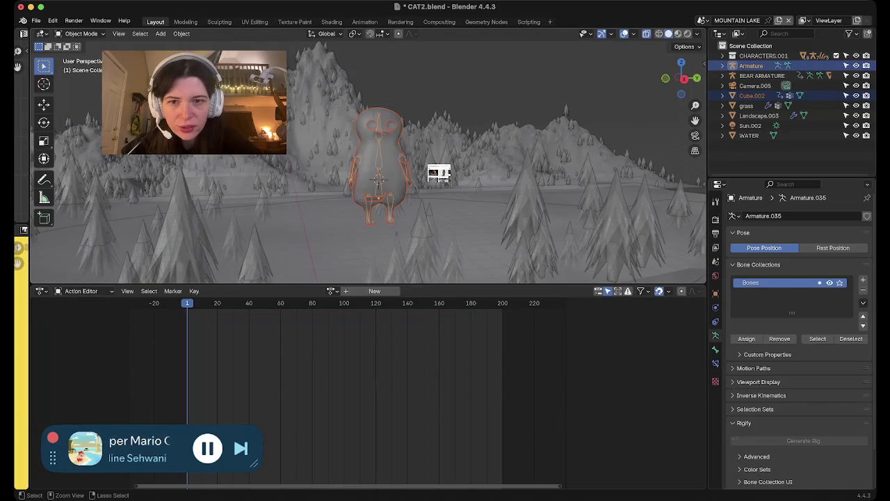
key(ctrl+p)
click(378, 174)
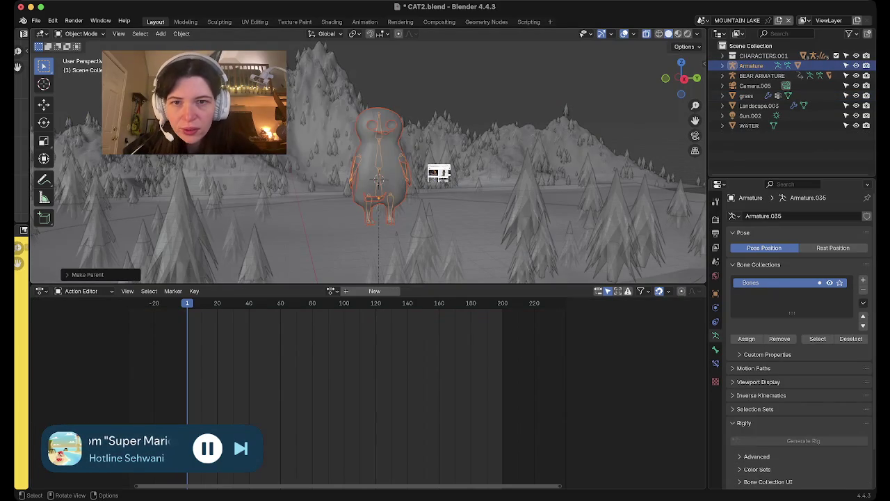
click(378, 179)
click(378, 179)
click(377, 180)
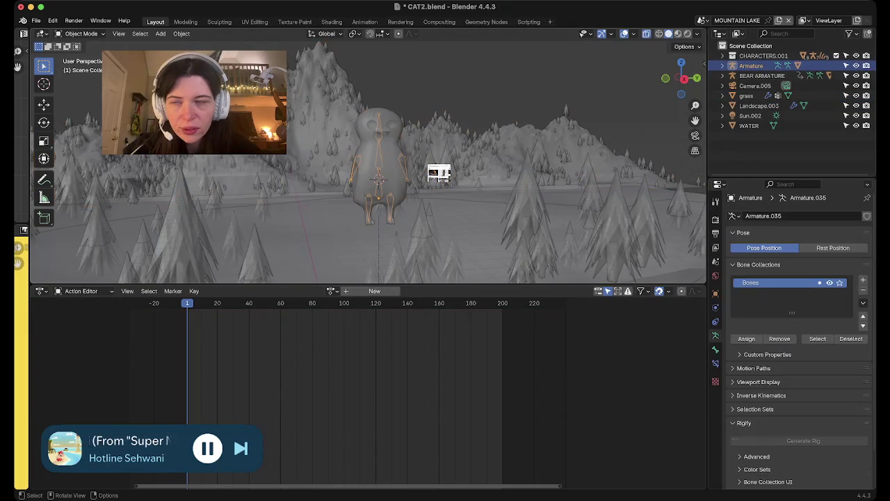
- Switch the armature to Pose Mode and rotate an arm bone to raise it
click(81, 33)
click(77, 68)
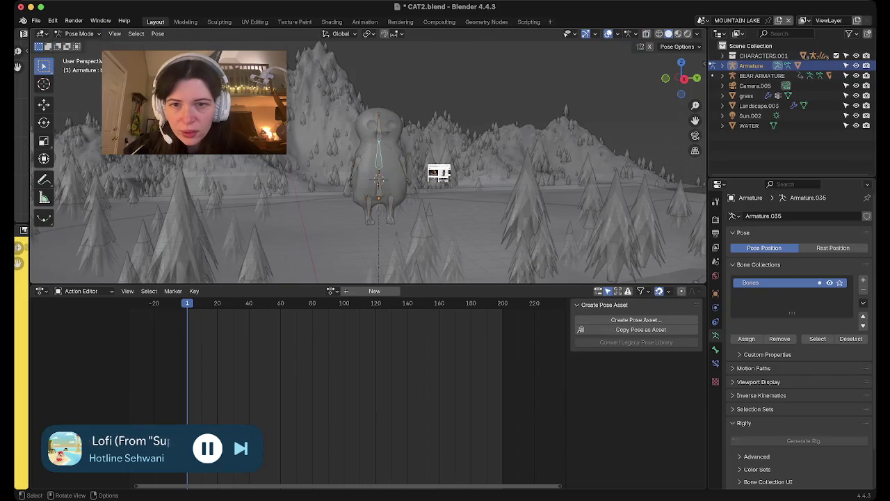
middle_drag(379, 179, 376, 201)
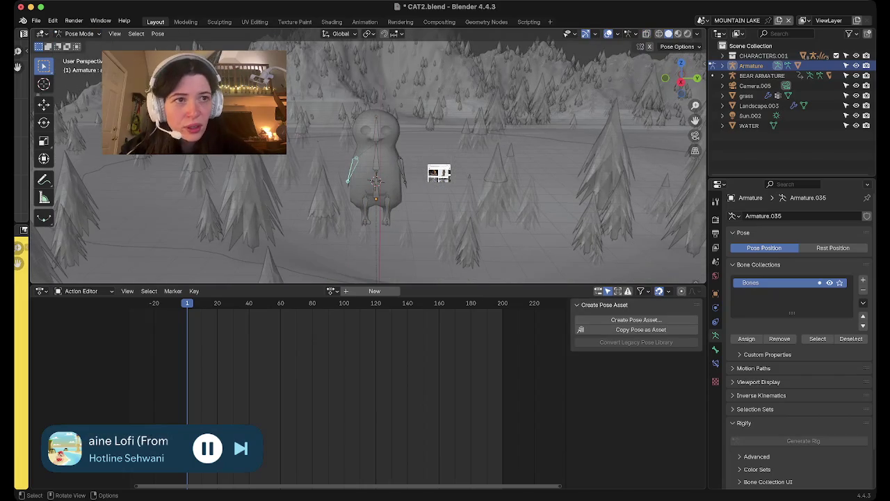
key(r)
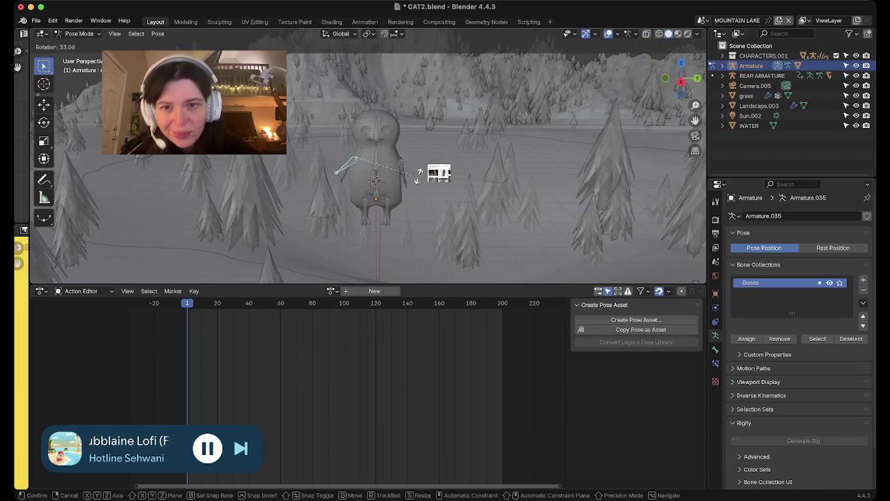
click(411, 128)
- Enable Rendered shading, try then cancel a head rotation, and move to frame 14
click(688, 34)
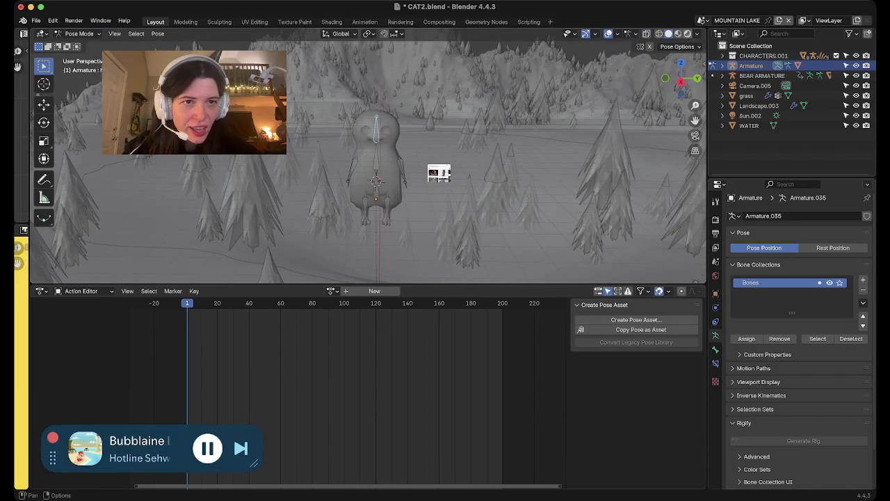
scroll(430, 117, up, 2)
scroll(430, 117, up, 4)
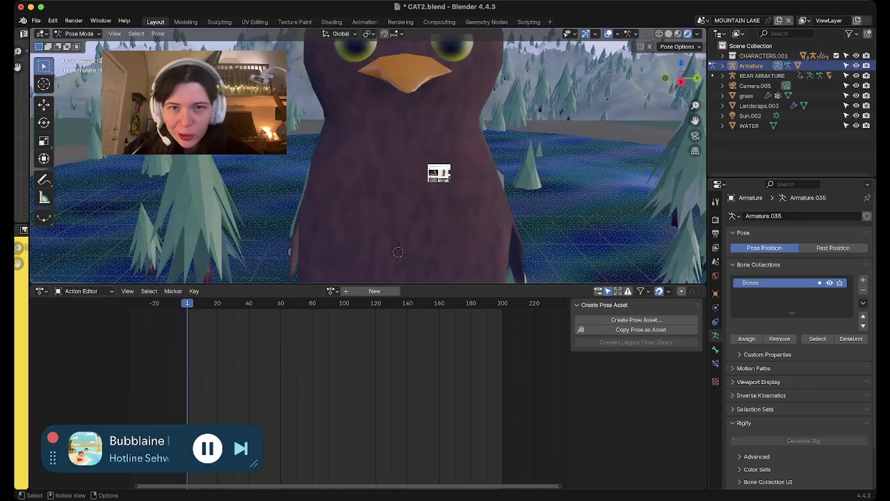
scroll(430, 116, down, 4)
key(r)
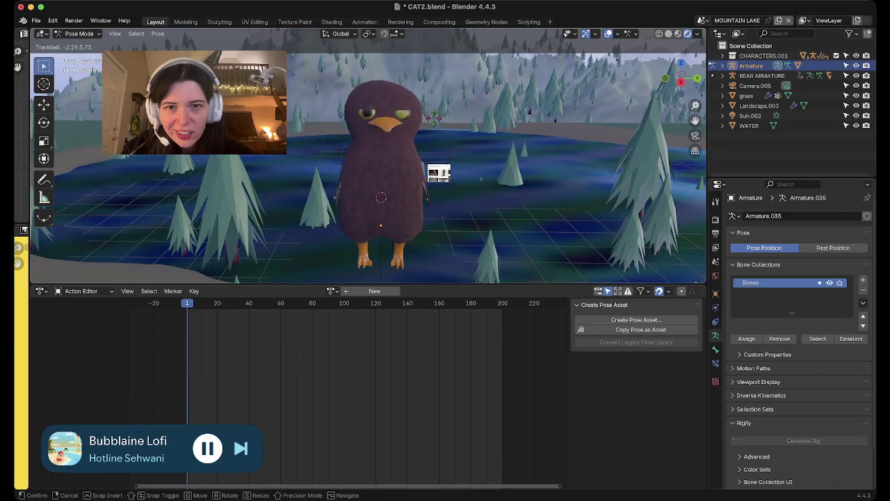
key(Escape)
key(Up)
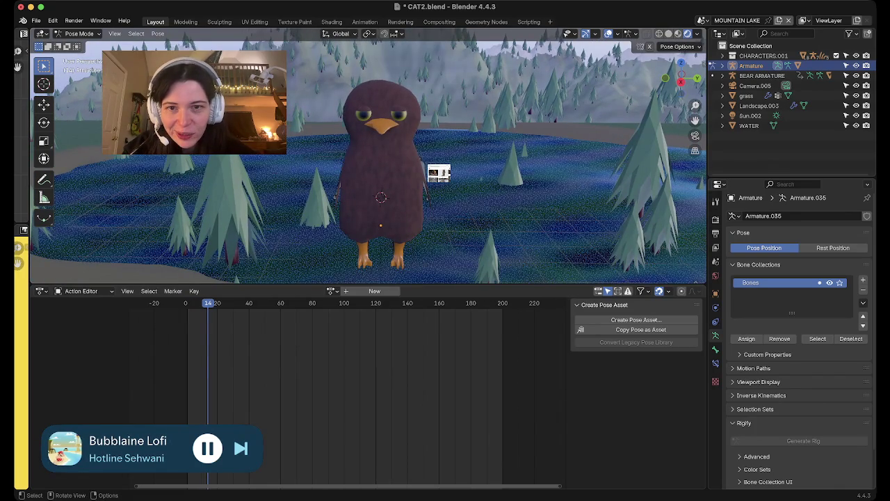